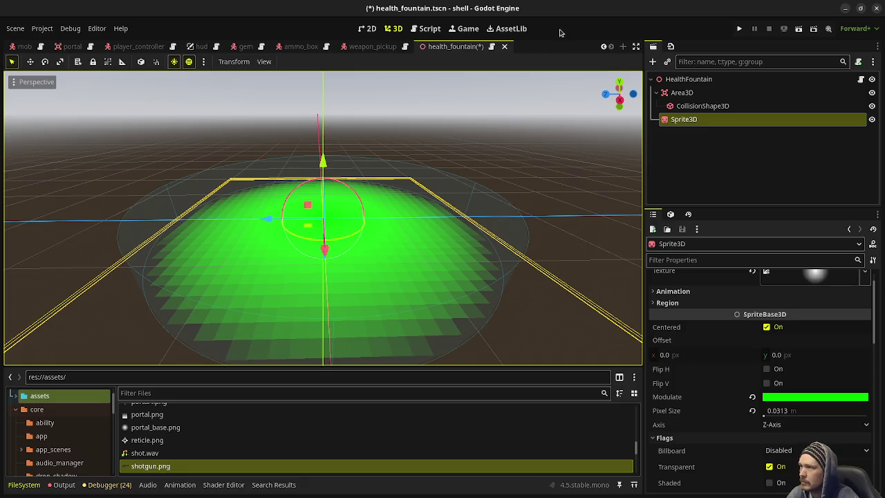
In health_fountain.gd, write _ready() connecting $Area3D.body_entered to on_body_entered and body_exited to on_body_exited
{"action": "left_click", "coordinate": [688, 79]}
{"action": "left_click", "coordinate": [861, 79]}
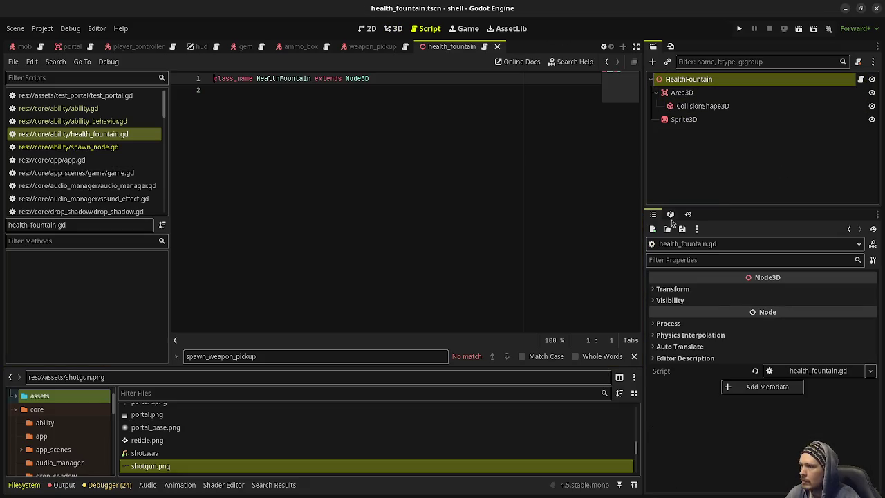
{"action": "left_click", "coordinate": [265, 154]}
{"action": "key", "text": "Return"}
{"action": "key", "text": "Return"}
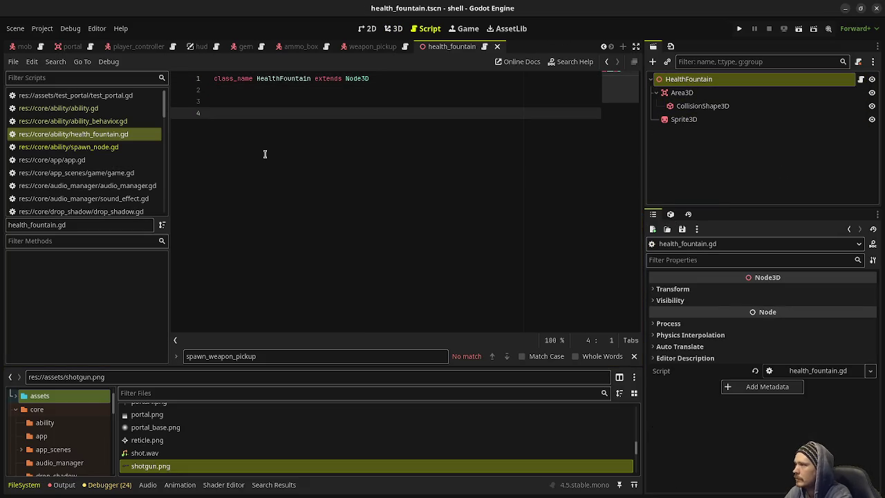
{"action": "type", "text": "func"}
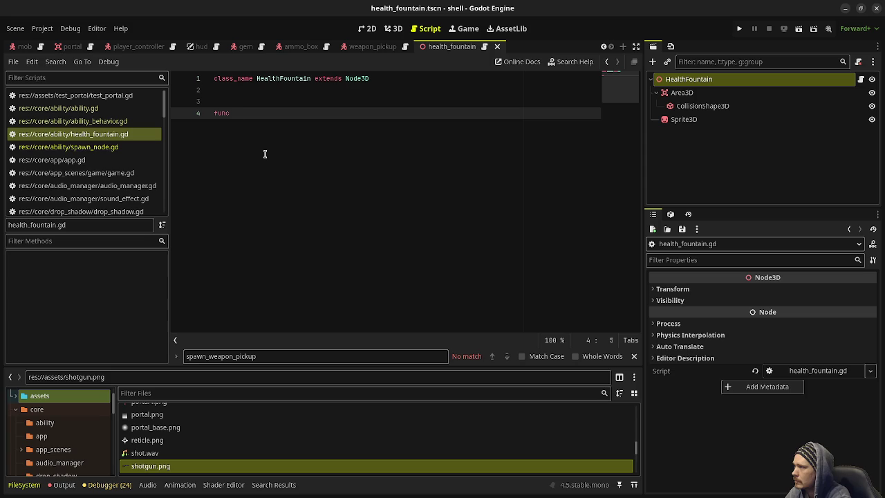
{"action": "type", "text": " _ready() -> "}
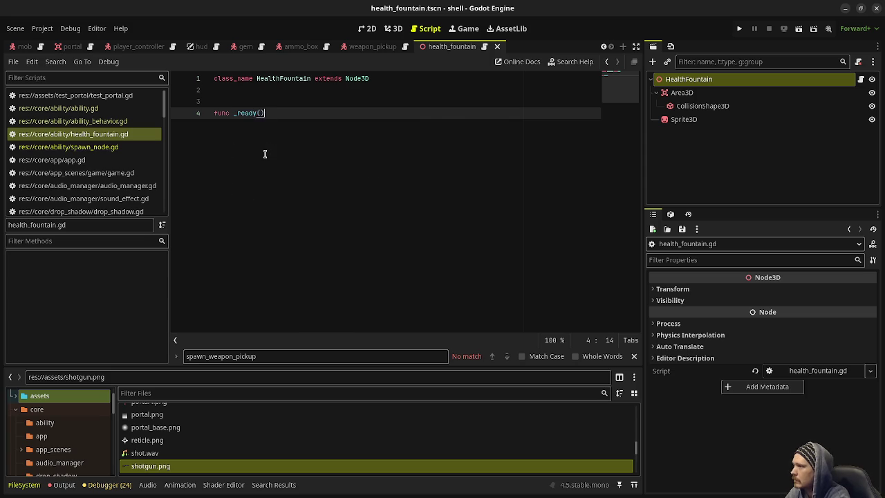
{"action": "type", "text": "void:"}
{"action": "key", "text": "Return"}
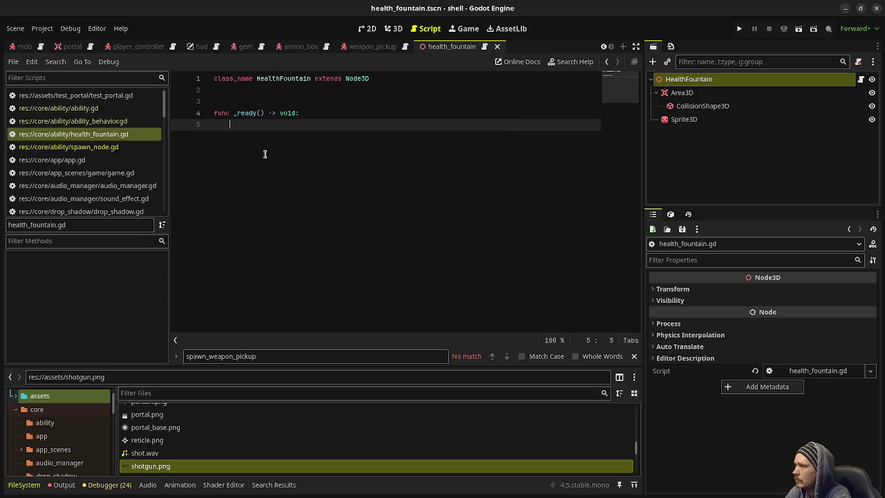
{"action": "type", "text": "$Area3D."}
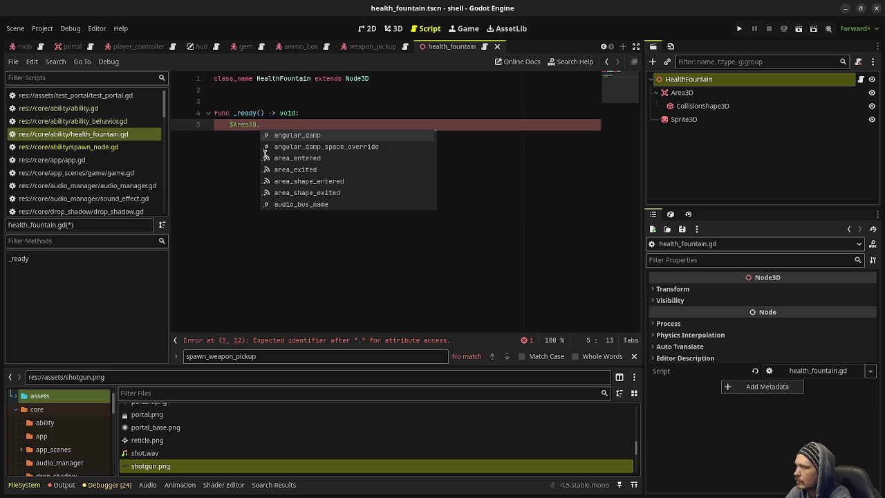
{"action": "type", "text": "body_"}
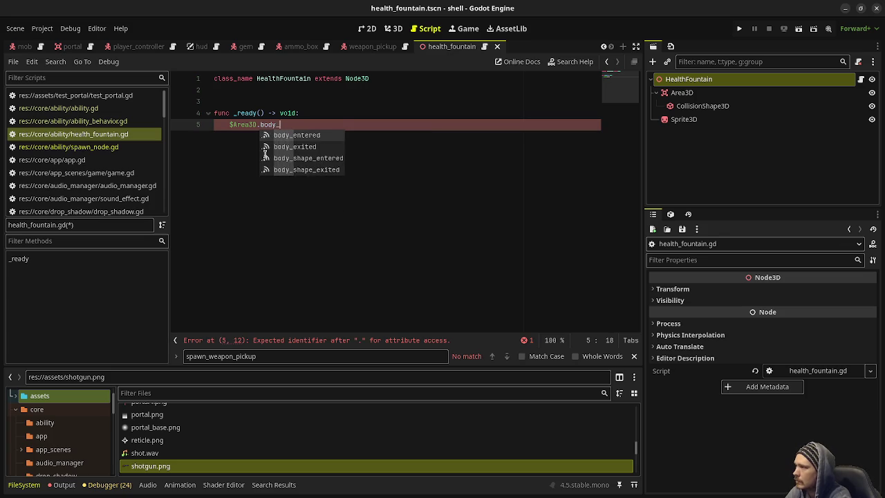
{"action": "key", "text": "Return"}
{"action": "type", "text": ".connect"}
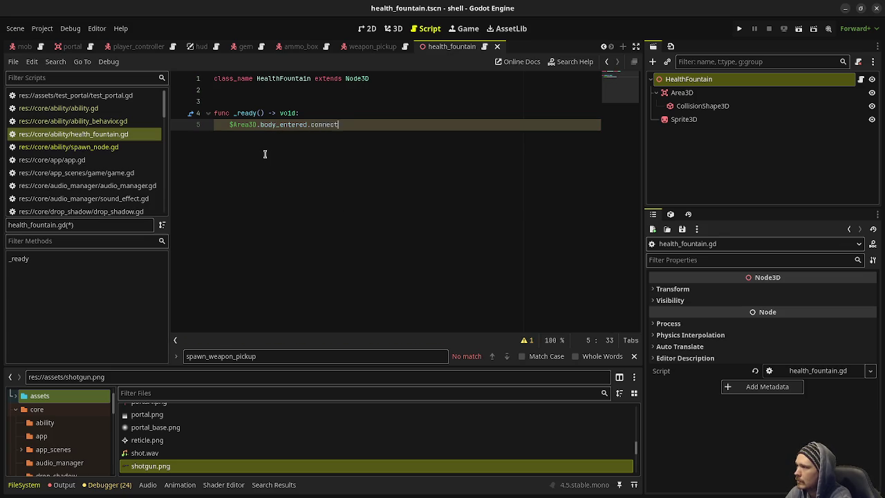
{"action": "type", "text": "(on_body_entered)"}
{"action": "key", "text": "Return"}
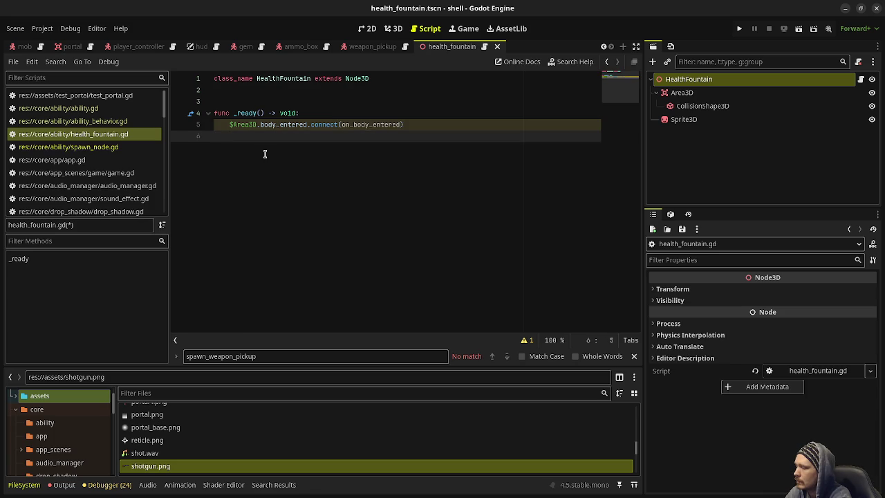
{"action": "type", "text": "$Area3D.b"}
{"action": "type", "text": "ody_exited.conn"}
{"action": "type", "text": "ect(on_bo"}
{"action": "type", "text": "dy_exite"}
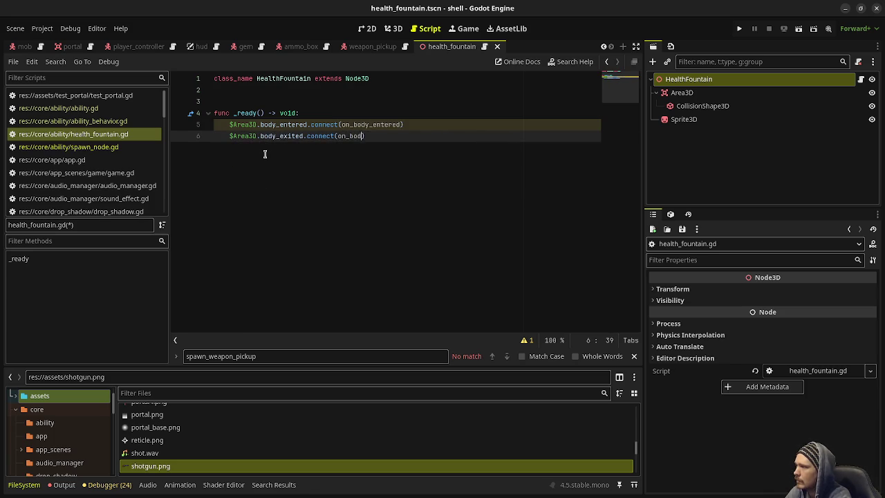
{"action": "type", "text": "d)"}
{"action": "key", "text": "Return"}
{"action": "key", "text": "Return"}
{"action": "key", "text": "Return"}
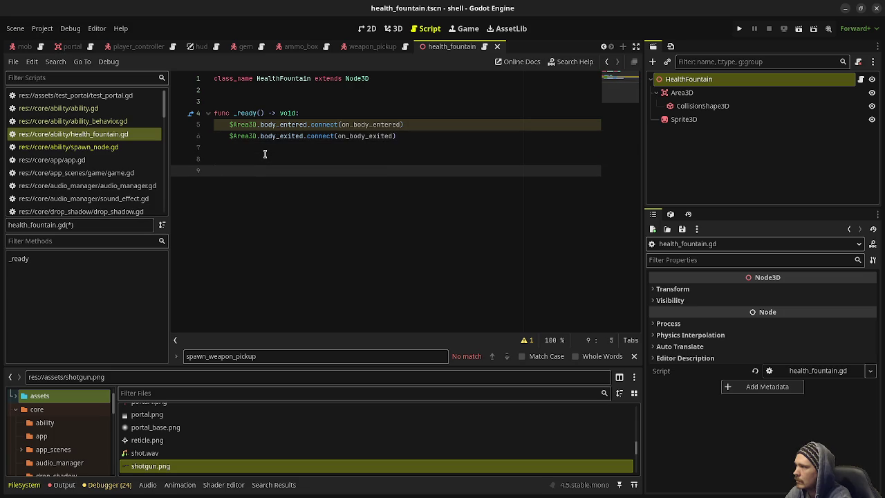
Add func on_body_entered(body: Node3D) -> void: with a pass placeholder body
{"action": "key", "text": "BackSpace"}
{"action": "type", "text": "fnc"}
{"action": "key", "text": "BackSpace"}
{"action": "key", "text": "BackSpace"}
{"action": "key", "text": "BackSpace"}
{"action": "type", "text": "unc on_body_entere"}
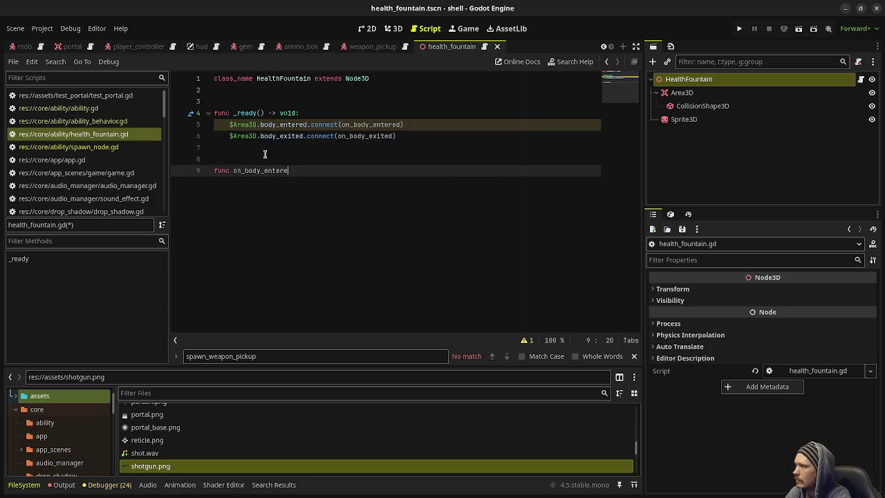
{"action": "type", "text": "d(body: node"}
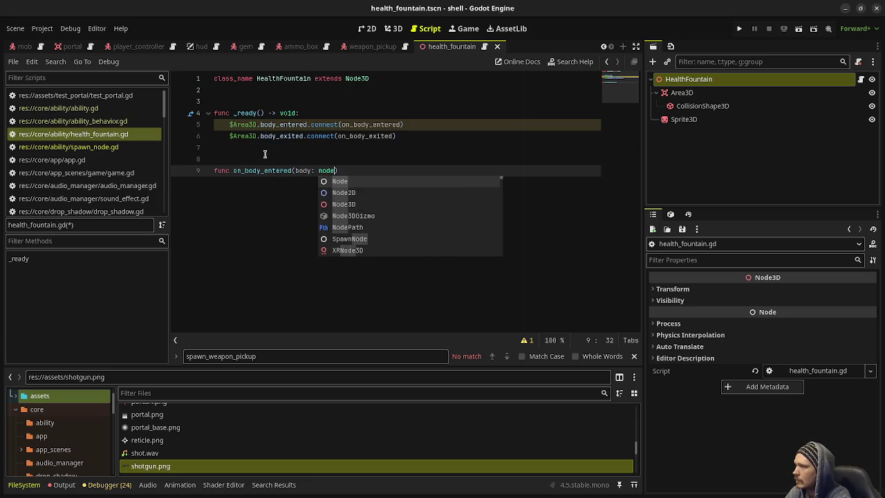
{"action": "key", "text": "Down"}
{"action": "key", "text": "Down"}
{"action": "key", "text": "Return"}
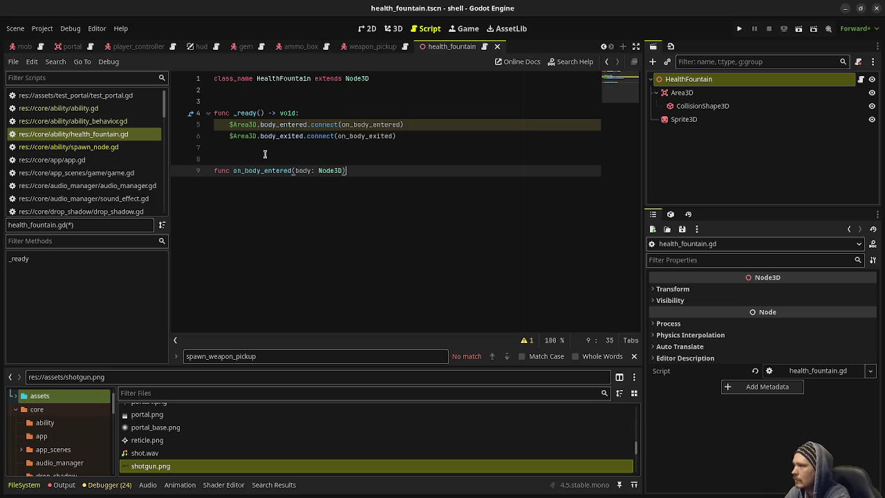
{"action": "type", "text": "> void:"}
{"action": "key", "text": "Return"}
{"action": "type", "text": "pass"}
{"action": "key", "text": "Return"}
{"action": "key", "text": "Return"}
{"action": "key", "text": "Return"}
{"action": "key", "text": "BackSpace"}
Write func on_body_exited(body: Node3D) -> void: containing 'if body is PlayerController: pass'
{"action": "type", "text": "func on_"}
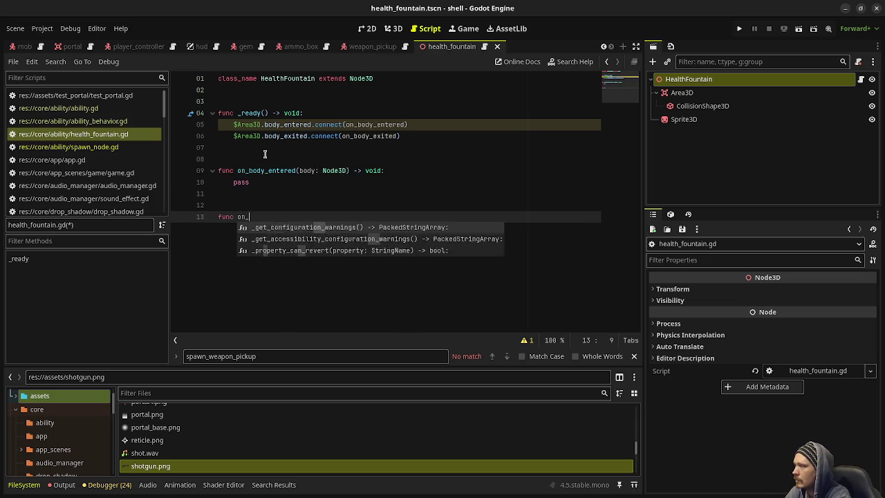
{"action": "type", "text": "body_exited(b"}
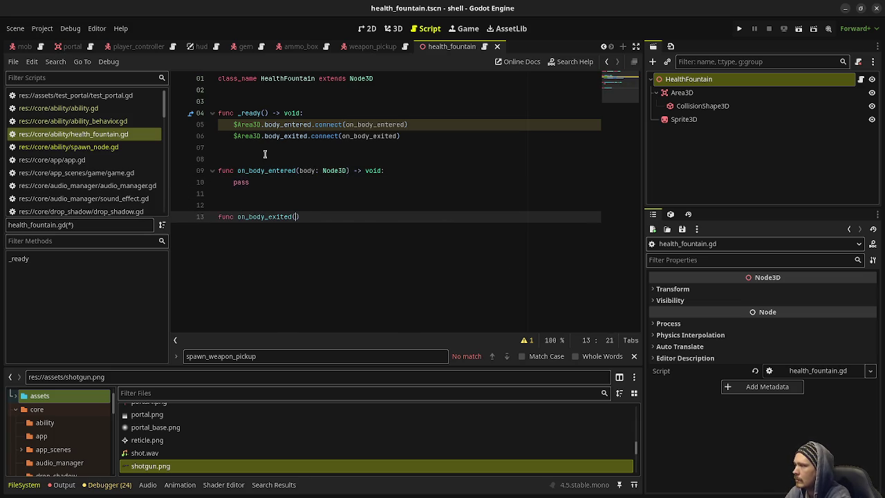
{"action": "type", "text": "ody: Node3D"}
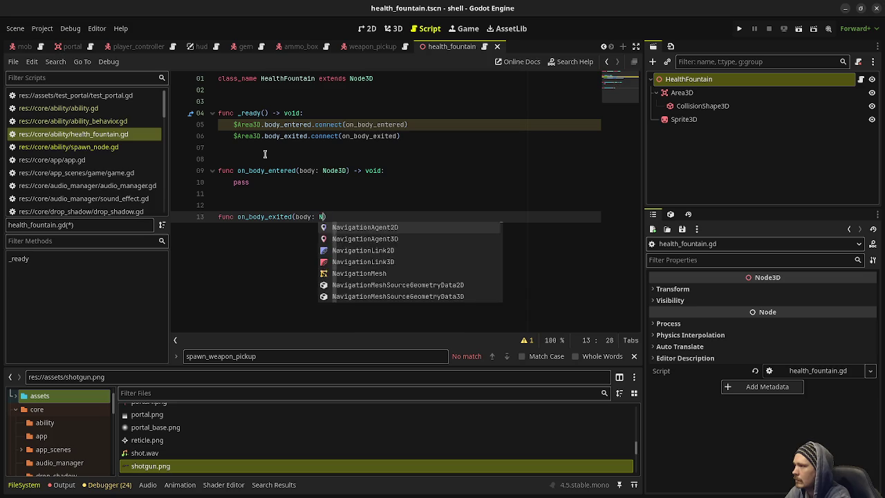
{"action": "type", "text": ") -> void:"}
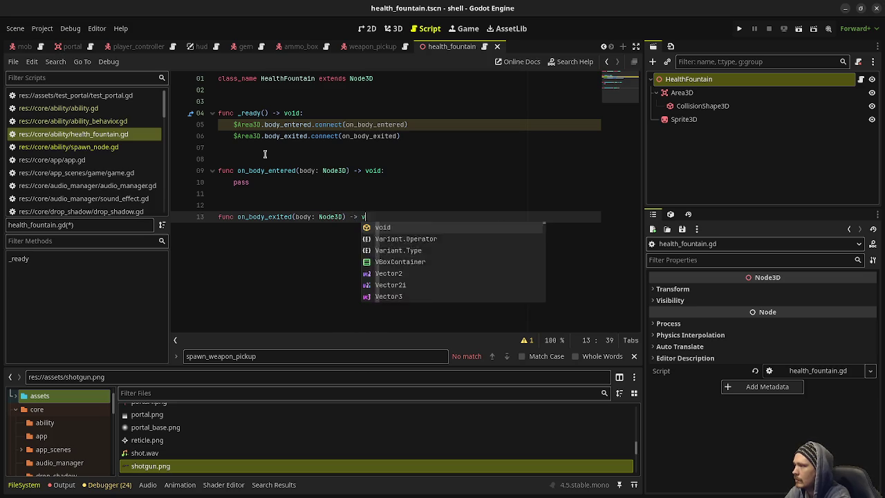
{"action": "key", "text": "Return"}
{"action": "type", "text": "a"}
{"action": "key", "text": "BackSpace"}
{"action": "type", "text": "if"}
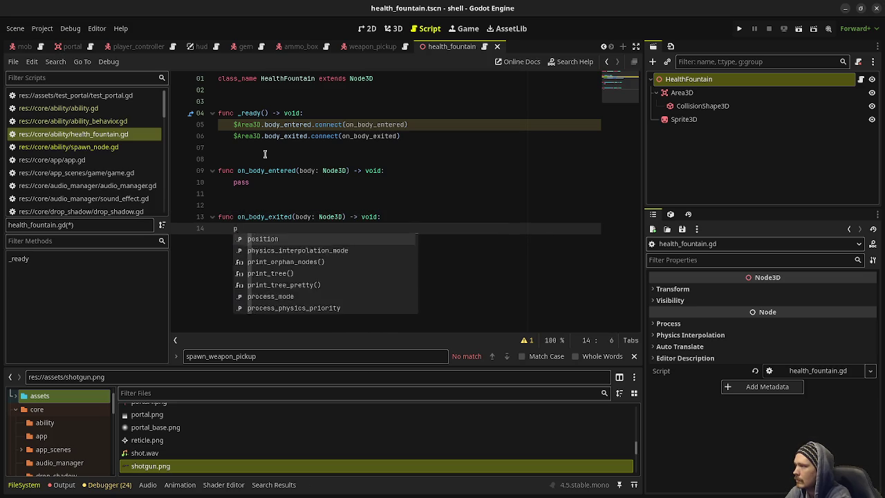
{"action": "type", "text": " bo"}
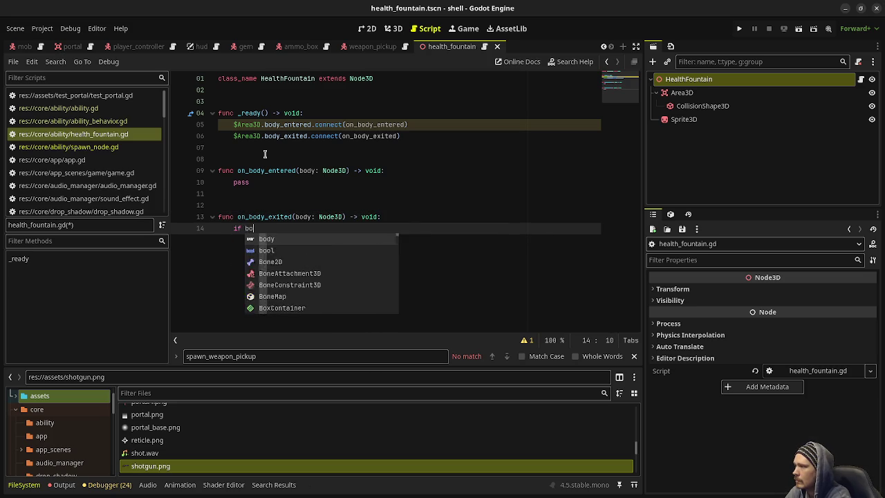
{"action": "type", "text": "dy is PlayerController:"}
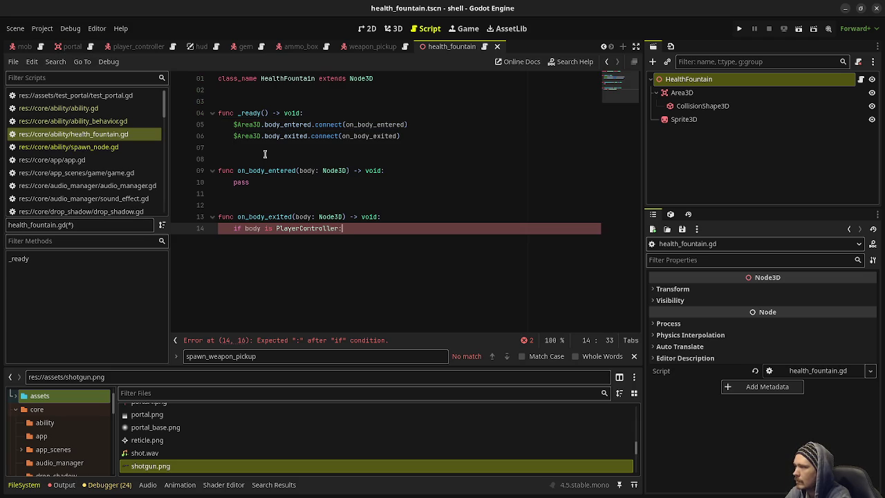
{"action": "key", "text": "Return"}
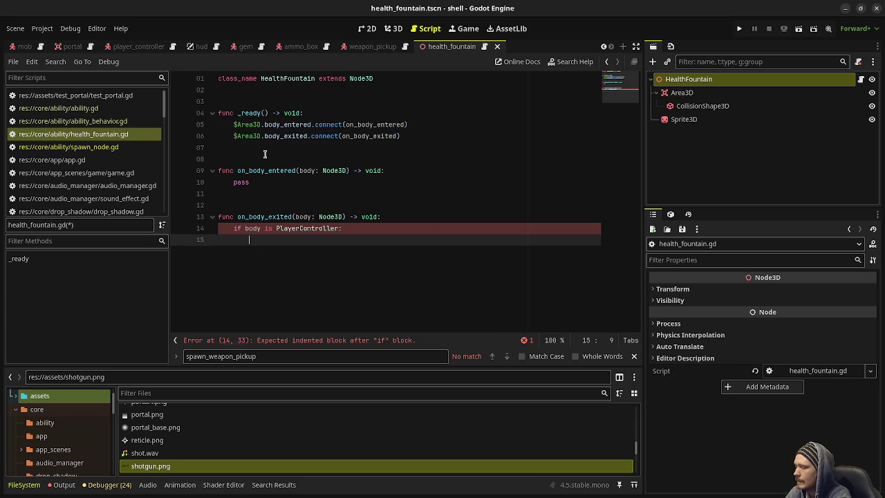
{"action": "type", "text": "player"}
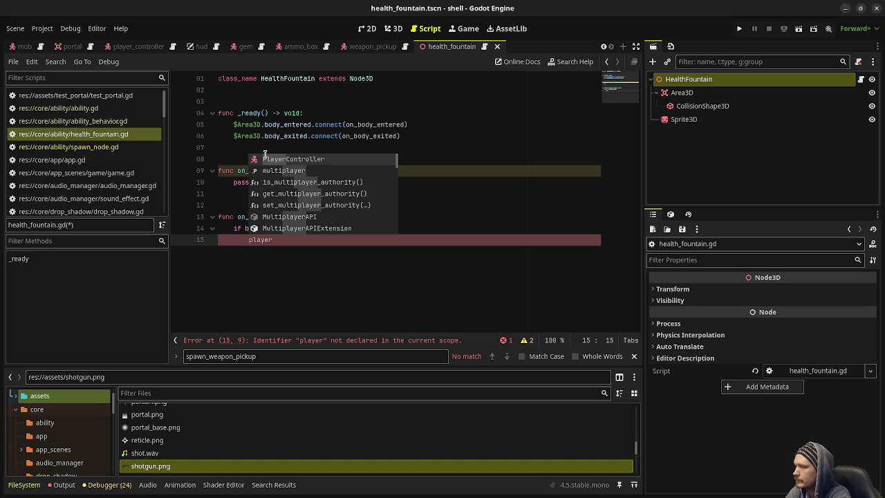
{"action": "key", "text": "BackSpace"}
{"action": "key", "text": "BackSpace"}
{"action": "key", "text": "BackSpace"}
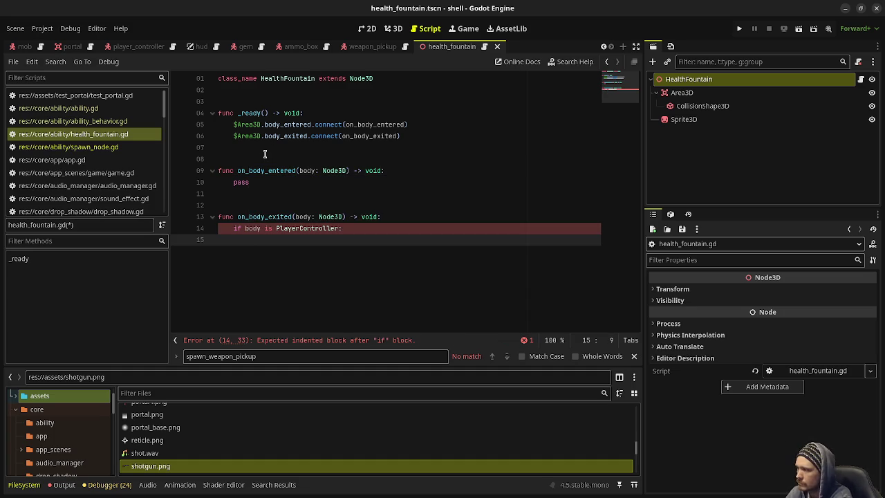
{"action": "type", "text": "pass"}
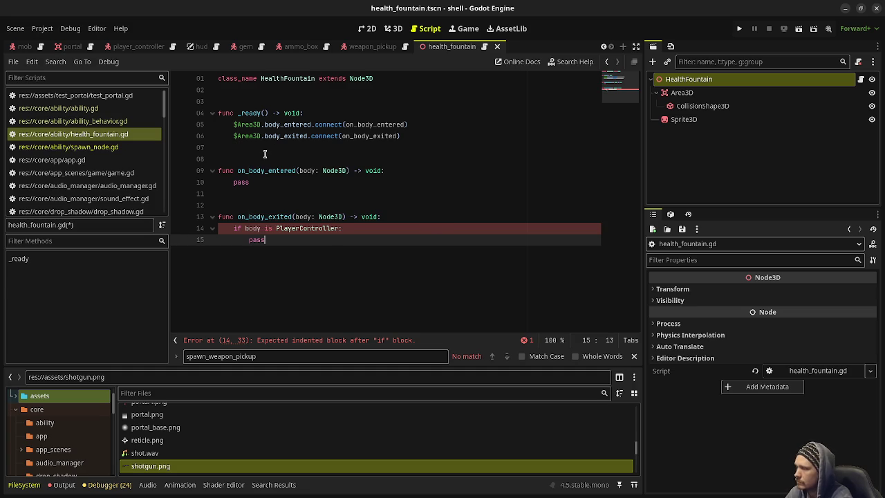
Copy the PlayerController check into on_body_entered, save, and add blank lines below the class line
{"action": "left_click", "coordinate": [233, 233], "text": "shift"}
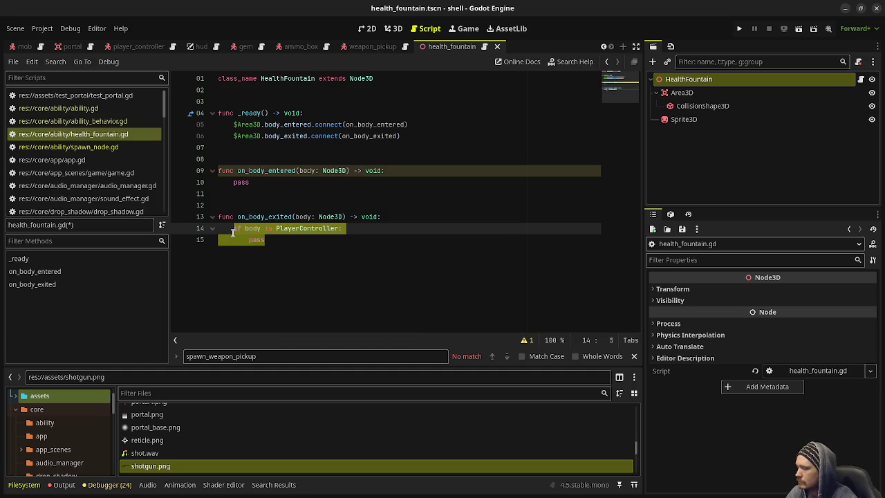
{"action": "key", "text": "ctrl+c"}
{"action": "double_click", "coordinate": [241, 182]}
{"action": "key", "text": "ctrl+v"}
{"action": "key", "text": "ctrl+s"}
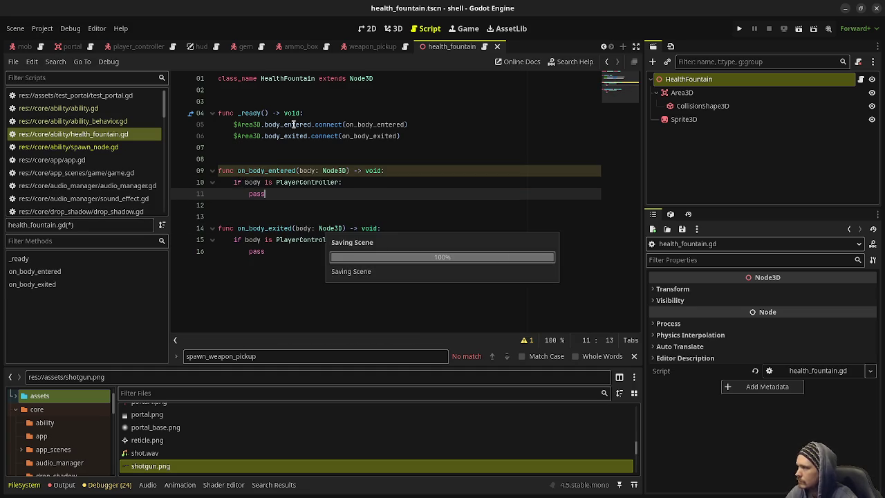
{"action": "left_click", "coordinate": [329, 101]}
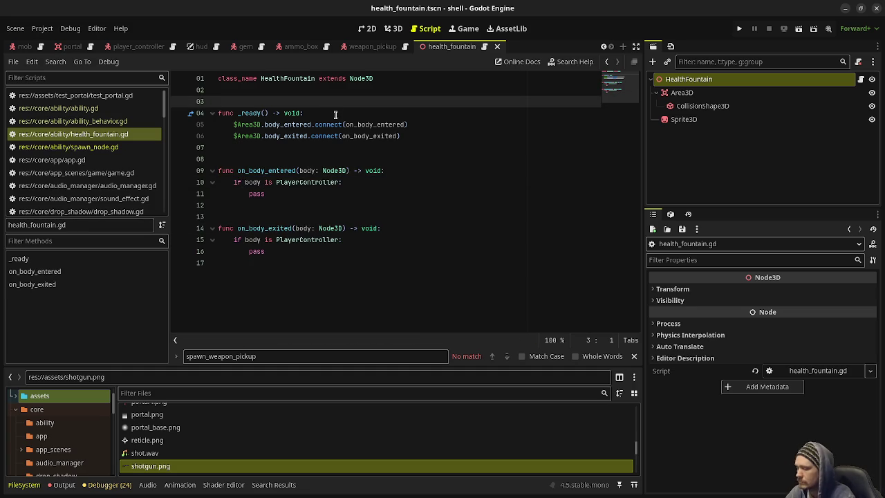
{"action": "key", "text": "Return"}
{"action": "key", "text": "Return"}
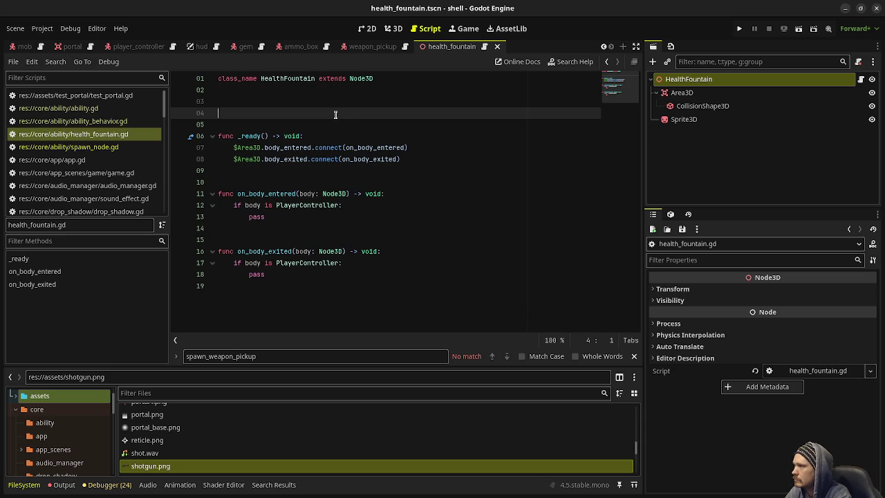
Add an area_3d reference by dragging Area3D in, and use it instead of $Area3D on lines 9–10
{"action": "key", "text": "Up"}
{"action": "key", "text": "Return"}
{"action": "left_click_drag", "start_coordinate": [681, 92], "coordinate": [309, 114]}
{"action": "double_click", "coordinate": [282, 112]}
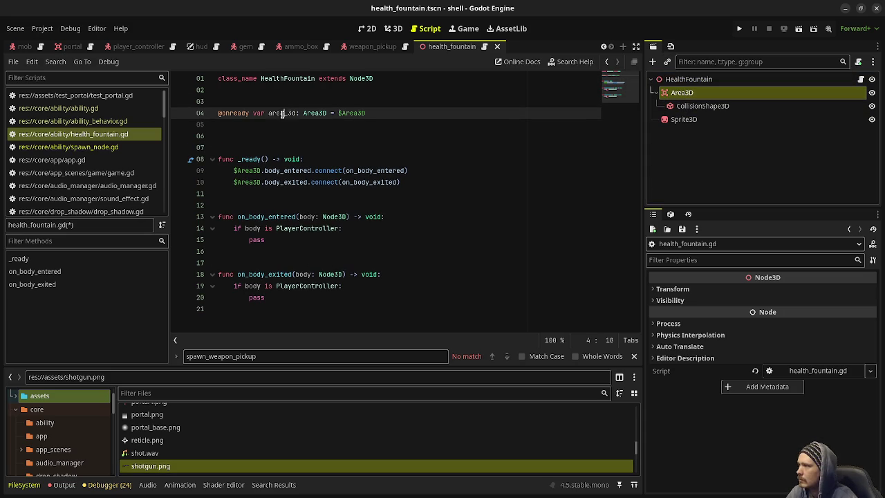
{"action": "mouse_move", "coordinate": [235, 170]}
{"action": "left_mouse_down"}
{"action": "mouse_move", "coordinate": [261, 170]}
{"action": "mouse_move", "coordinate": [262, 182]}
{"action": "left_mouse_up"}
{"action": "key", "text": "ctrl+v"}
{"action": "double_click", "coordinate": [242, 182]}
{"action": "key", "text": "ctrl+v"}
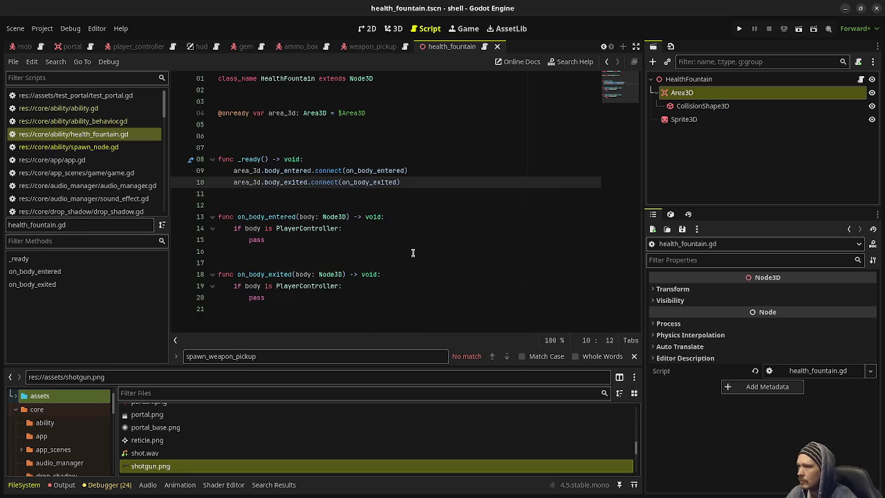
Declare var player_inside: bool = false, setting it true in on_body_entered and false in on_body_exited
{"action": "left_click", "coordinate": [295, 131]}
{"action": "type", "text": "var pl"}
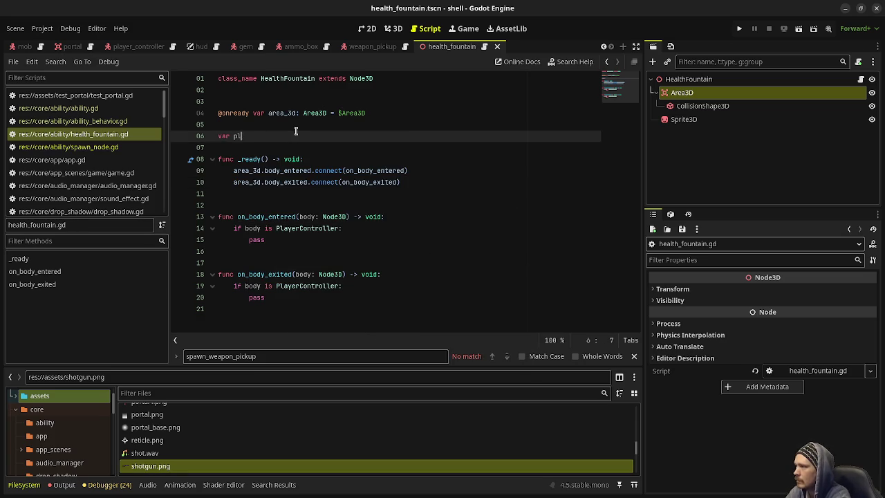
{"action": "type", "text": "ayer_inside: "}
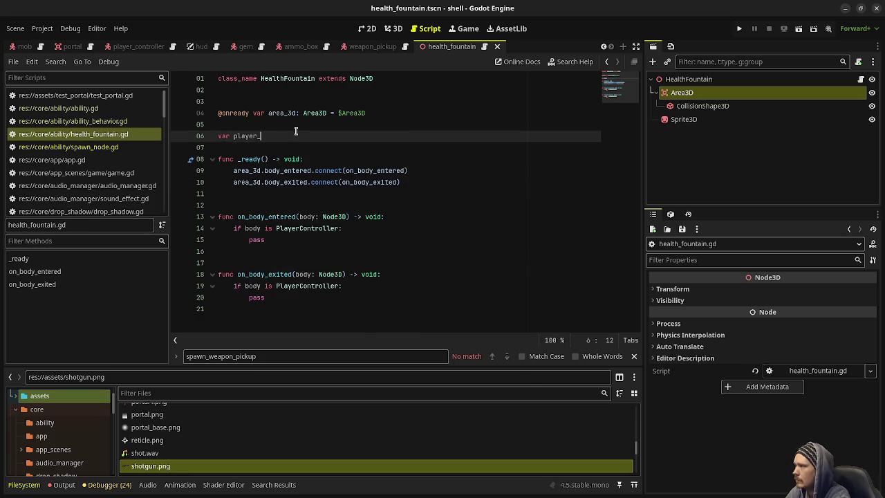
{"action": "type", "text": "bool = false"}
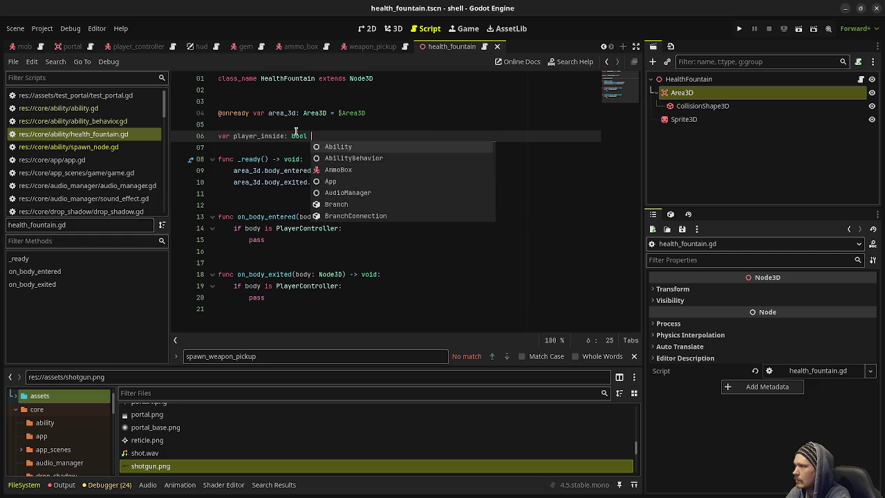
{"action": "double_click", "coordinate": [255, 239]}
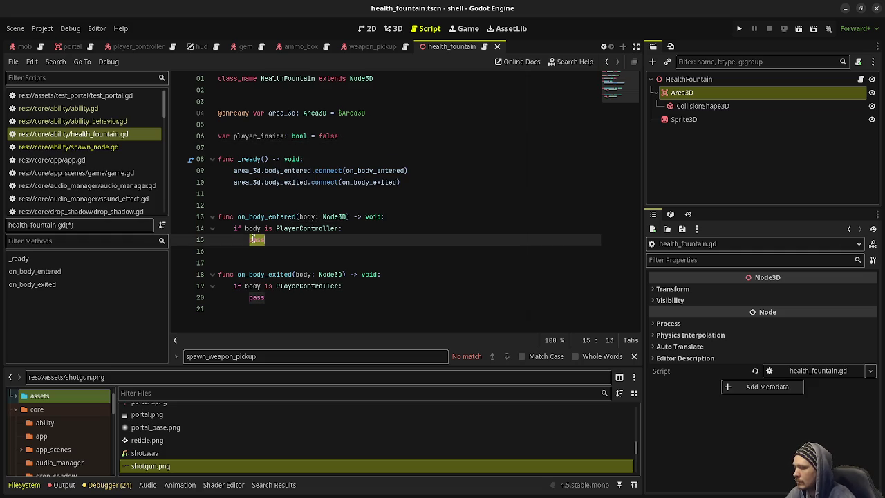
{"action": "type", "text": "player_in"}
{"action": "key", "text": "Return"}
{"action": "type", "text": "= true"}
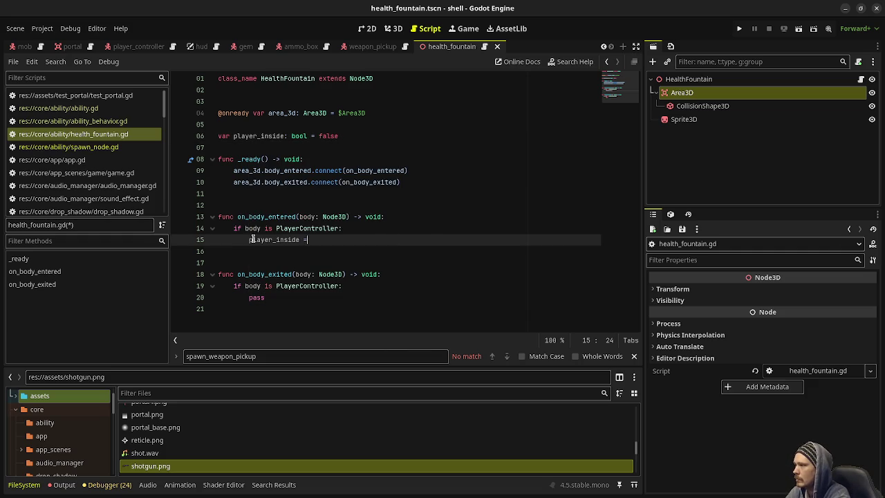
{"action": "double_click", "coordinate": [256, 297]}
{"action": "type", "text": "player_insi"}
{"action": "key", "text": "Return"}
{"action": "type", "text": "= false"}
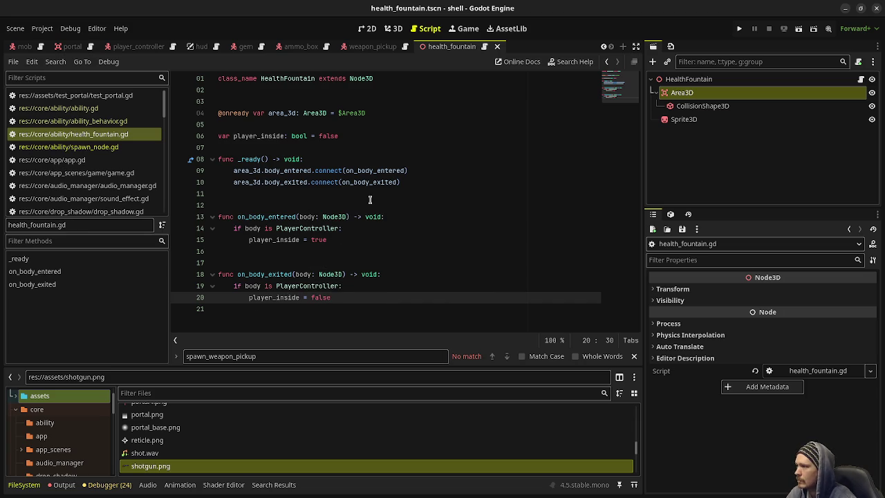
{"action": "left_click", "coordinate": [370, 204]}
{"action": "left_click", "coordinate": [698, 81]}
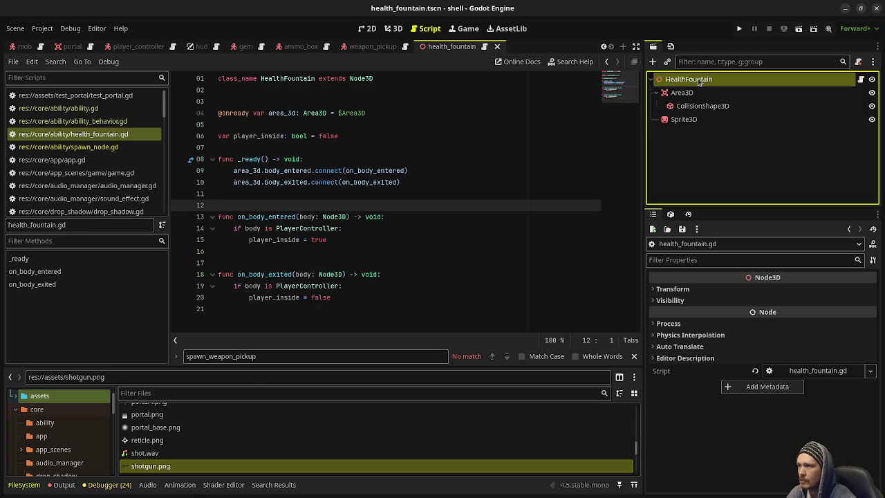
{"action": "key", "text": "ctrl+a"}
{"action": "type", "text": "timer"}
{"action": "key", "text": "Return"}
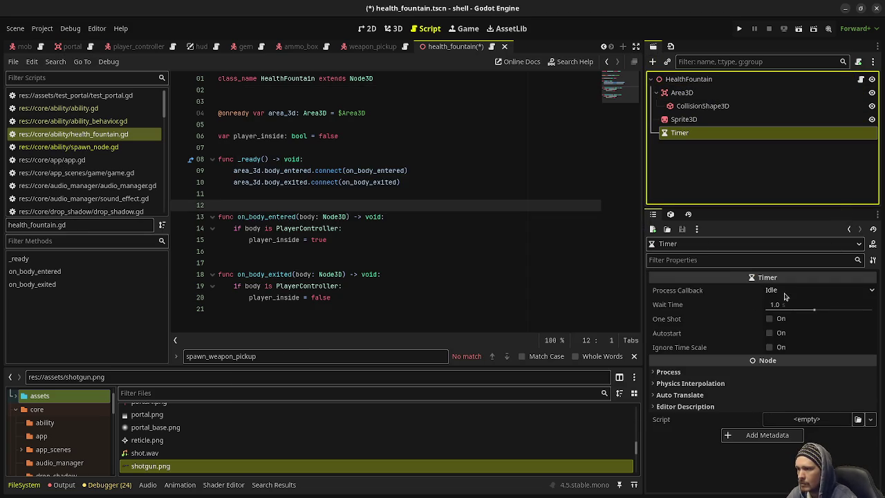
{"action": "left_click", "coordinate": [770, 335]}
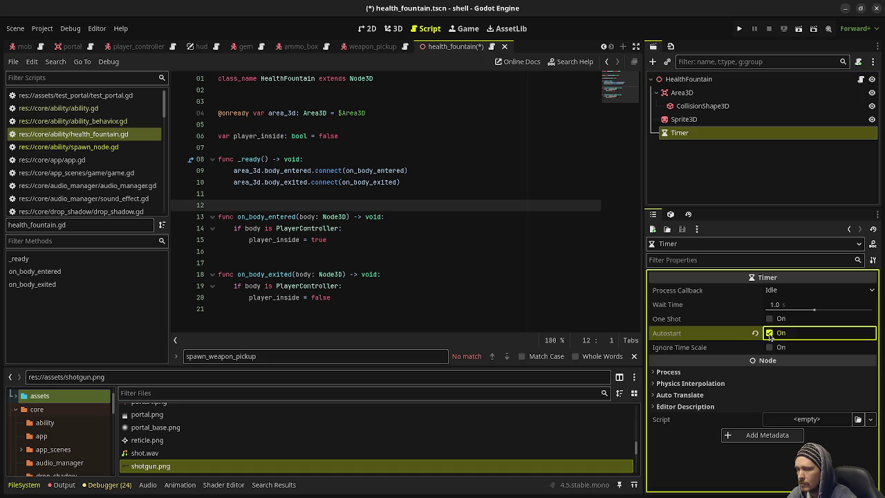
{"action": "mouse_move", "coordinate": [679, 133]}
{"action": "left_mouse_down"}
{"action": "mouse_move", "coordinate": [482, 147]}
{"action": "mouse_move", "coordinate": [336, 125]}
{"action": "left_mouse_up"}
{"action": "key", "text": "ctrl+s"}
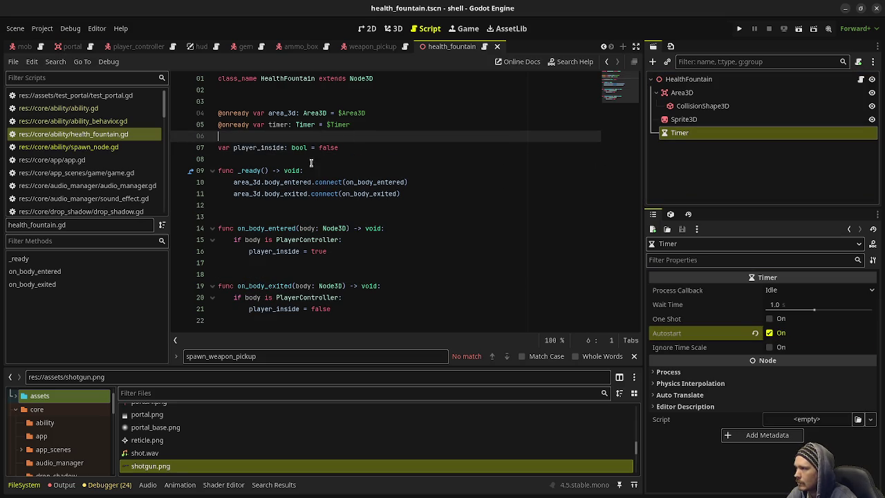
Add timer.timeout.connect(on_timer_timeout) to _ready below the Area3D signal connections
{"action": "left_click", "coordinate": [429, 194]}
{"action": "key", "text": "Return"}
{"action": "key", "text": "Return"}
{"action": "type", "text": "timer.timeout"}
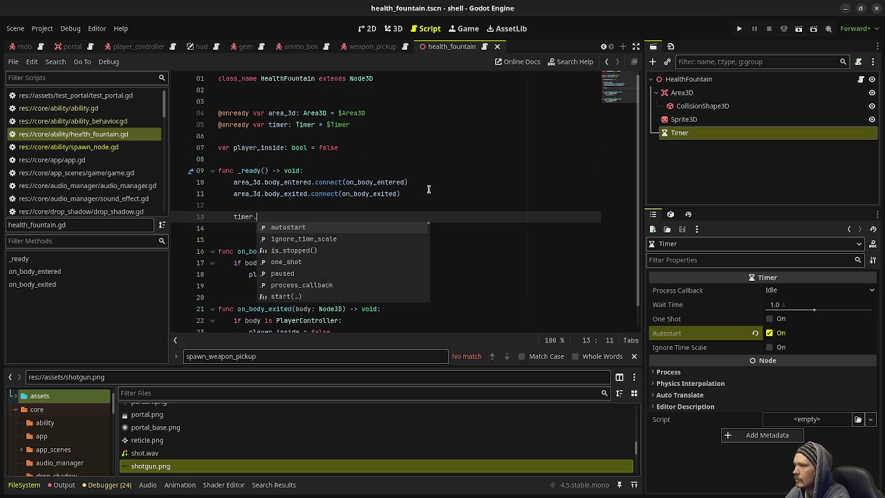
{"action": "key", "text": "BackSpace"}
{"action": "type", "text": ".co"}
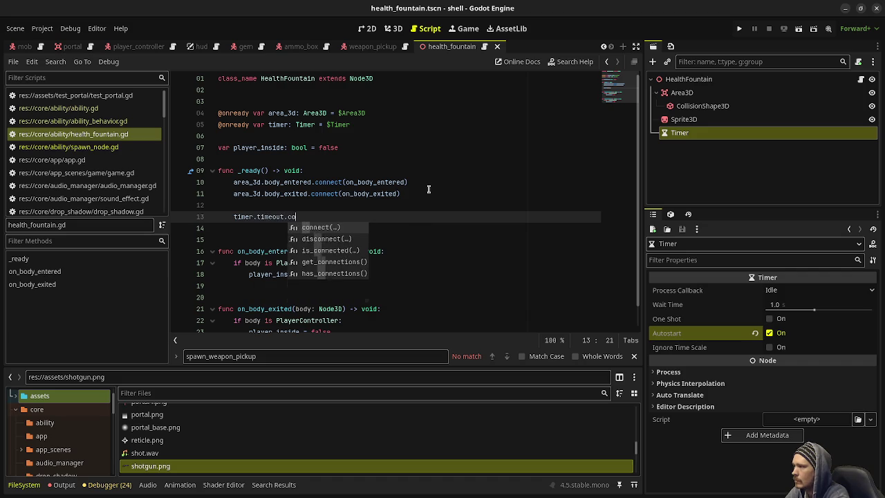
{"action": "type", "text": "nnect(on_timer_timeout"}
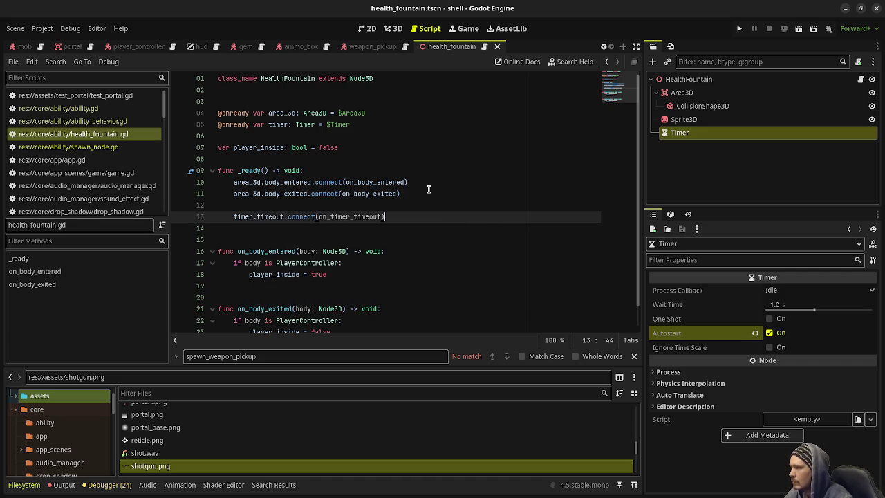
{"action": "scroll", "coordinate": [418, 186], "scroll_direction": "down", "scroll_amount": 1}
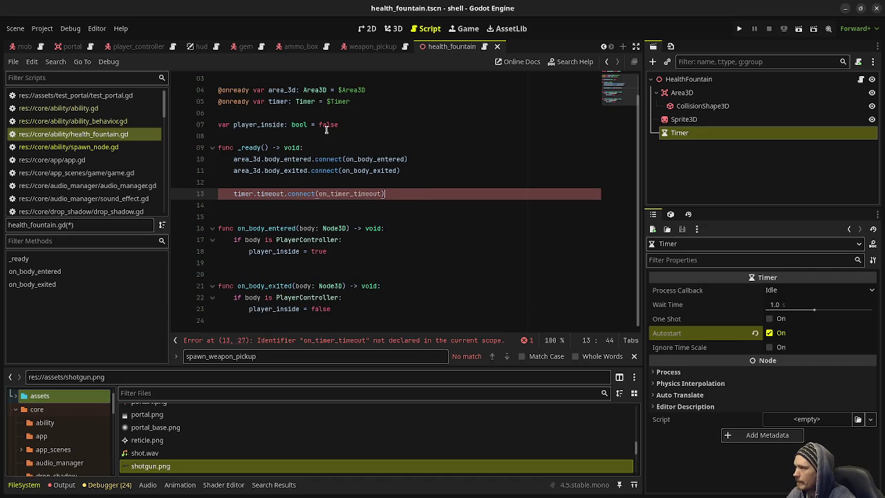
Replace the player_inside declaration with var player_controller: PlayerController = null and save
{"action": "scroll", "coordinate": [312, 181], "scroll_direction": "up", "scroll_amount": 1}
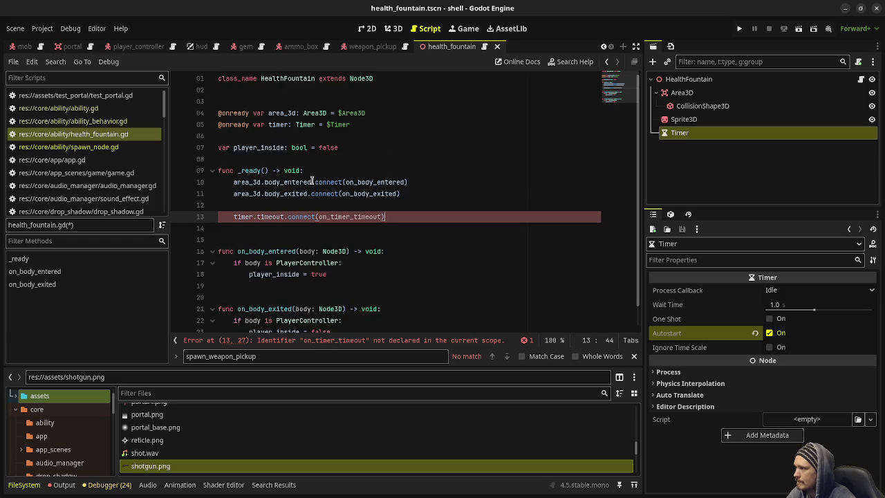
{"action": "left_click_drag", "start_coordinate": [338, 147], "coordinate": [237, 148]}
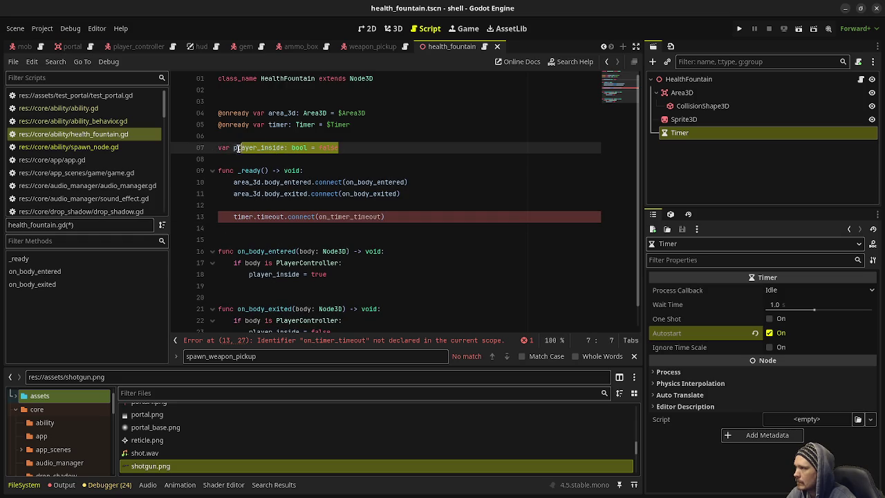
{"action": "type", "text": "player_controller"}
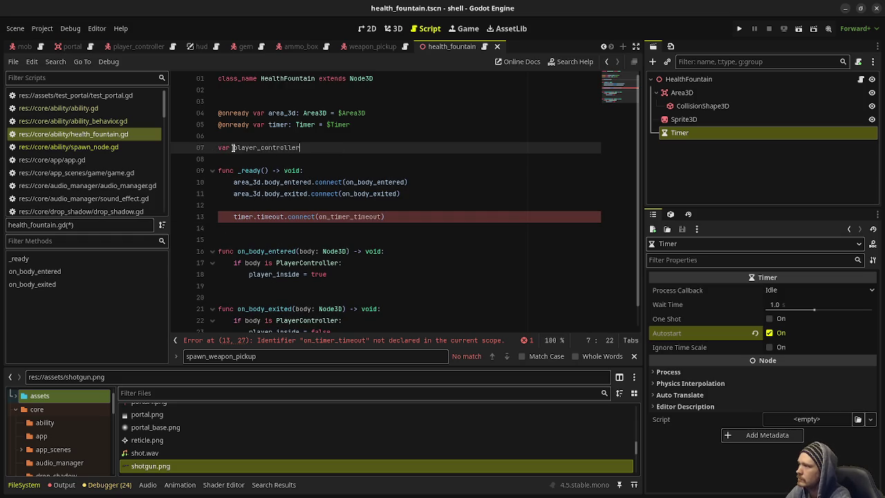
{"action": "type", "text": ": PlayerControl"}
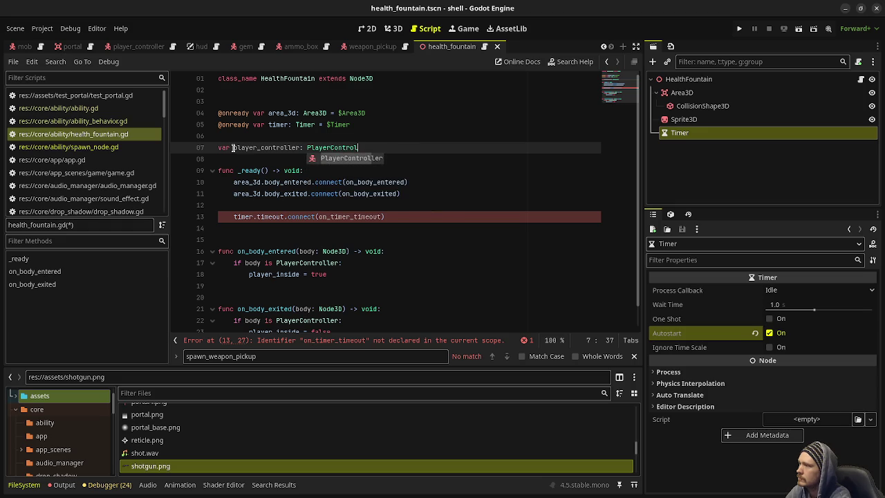
{"action": "key", "text": "Return"}
{"action": "type", "text": "= null"}
{"action": "key", "text": "ctrl+s"}
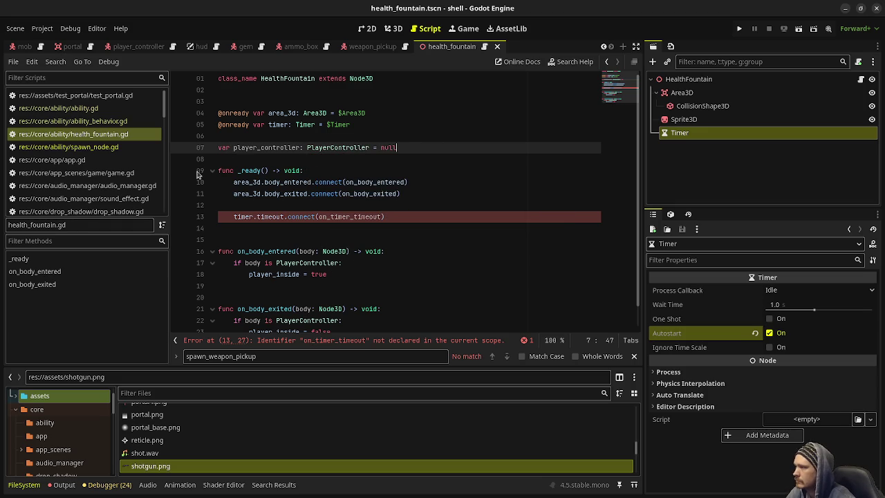
Write on_timer_timeout(), returning when player_controller is null, otherwise calling player_controller.add_health(1.0)
{"action": "scroll", "coordinate": [310, 304], "scroll_direction": "down", "scroll_amount": 2}
{"action": "left_click", "coordinate": [310, 320]}
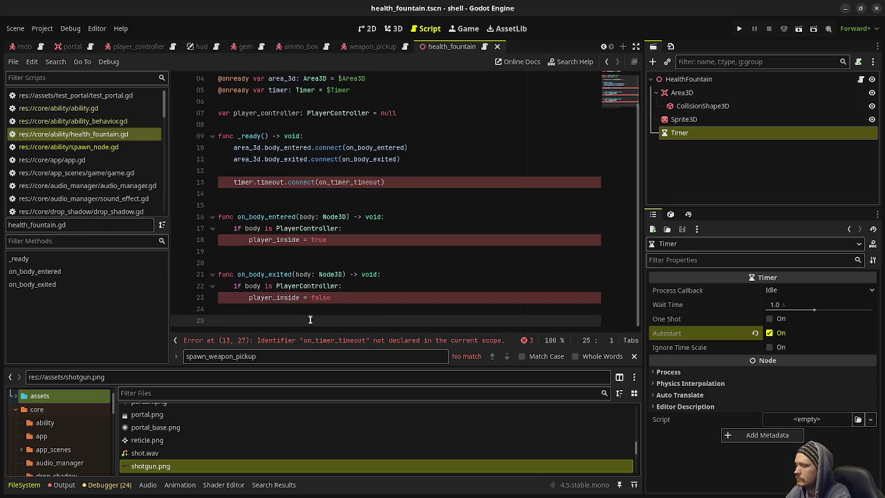
{"action": "key", "text": "Return"}
{"action": "type", "text": "func on_timer_t"}
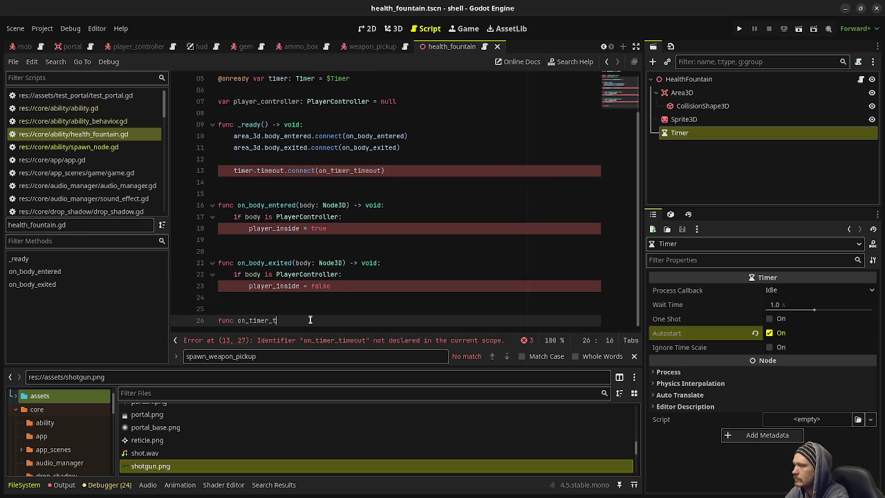
{"action": "type", "text": ":"}
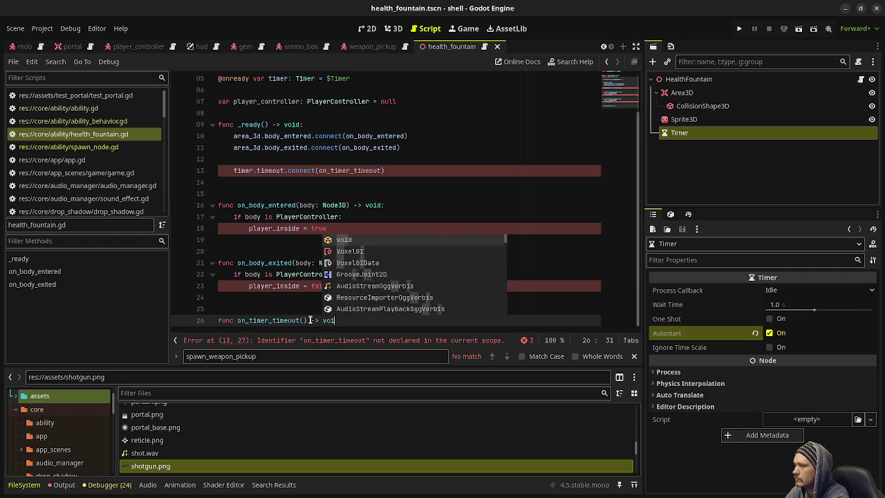
{"action": "key", "text": "Return"}
{"action": "type", "text": "if player"}
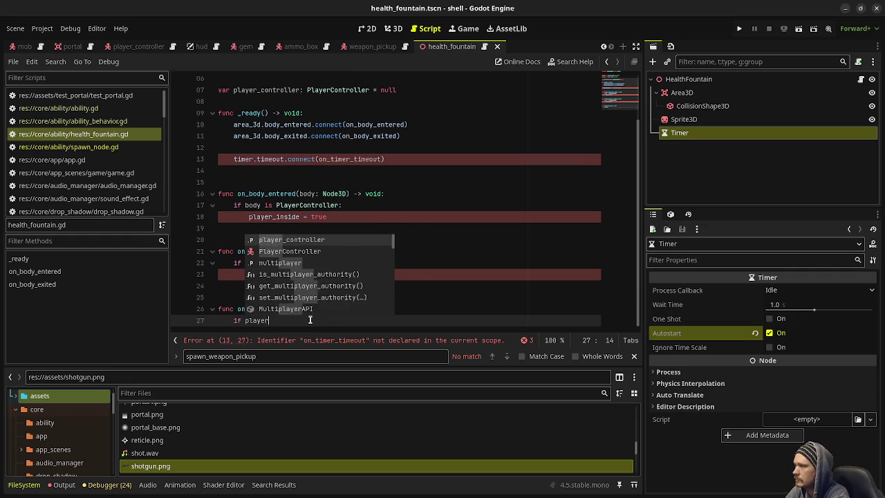
{"action": "key", "text": "Return"}
{"action": "type", "text": "= null: re"}
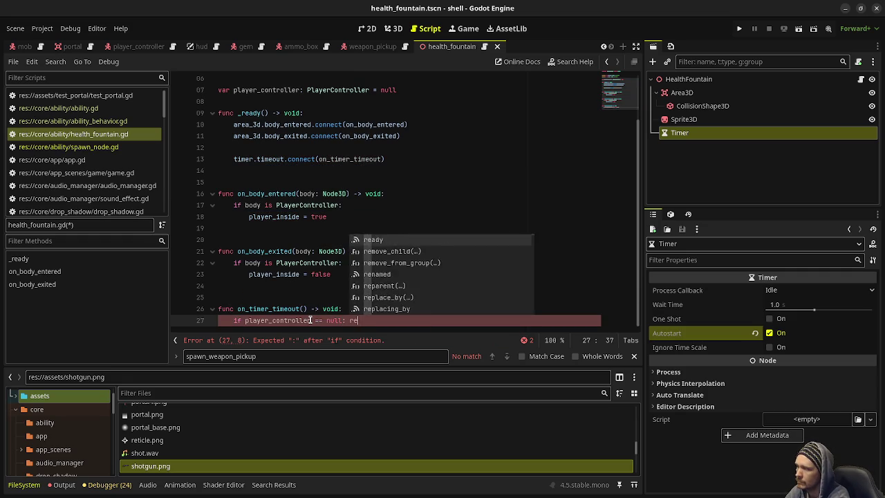
{"action": "key", "text": "Return"}
{"action": "type", "text": "return"}
{"action": "key", "text": "Return"}
{"action": "type", "text": "player"}
{"action": "type", "text": "_controller.add_heal"}
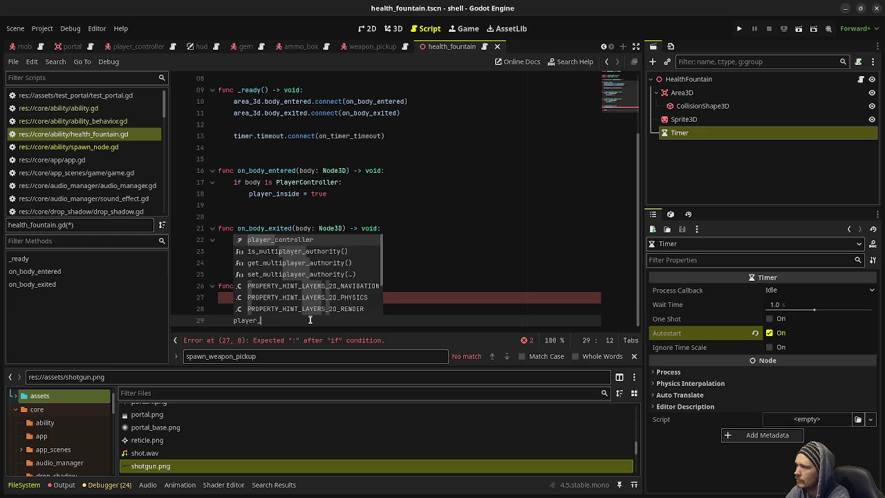
{"action": "key", "text": "Return"}
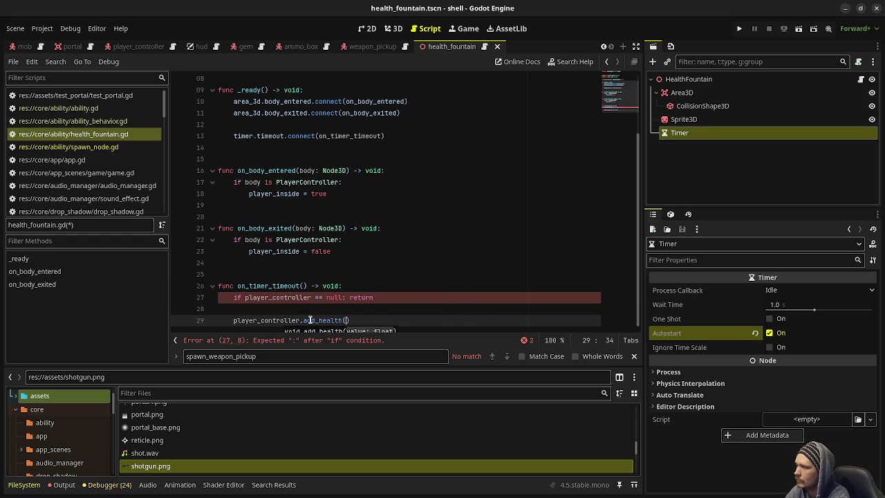
{"action": "type", "text": "0)"}
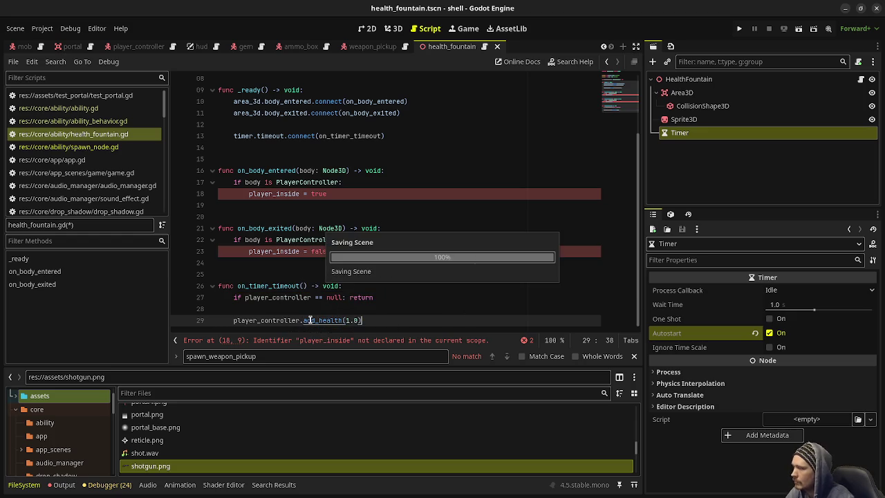
Set player_controller = body in on_body_entered and player_controller = null in on_body_exited
{"action": "mouse_move", "coordinate": [334, 251]}
{"action": "left_mouse_down"}
{"action": "mouse_move", "coordinate": [267, 251]}
{"action": "mouse_move", "coordinate": [275, 251]}
{"action": "left_mouse_up"}
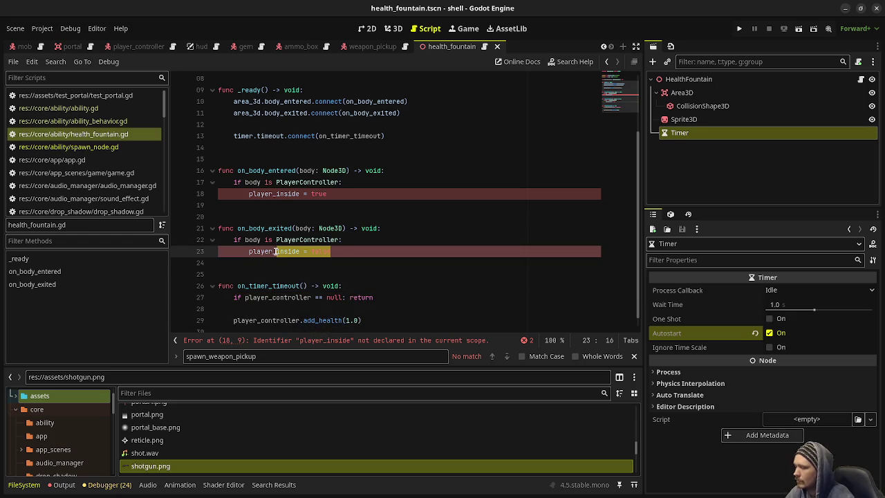
{"action": "type", "text": "controller = null"}
{"action": "left_click_drag", "start_coordinate": [326, 193], "coordinate": [277, 194]}
{"action": "type", "text": "controlle"}
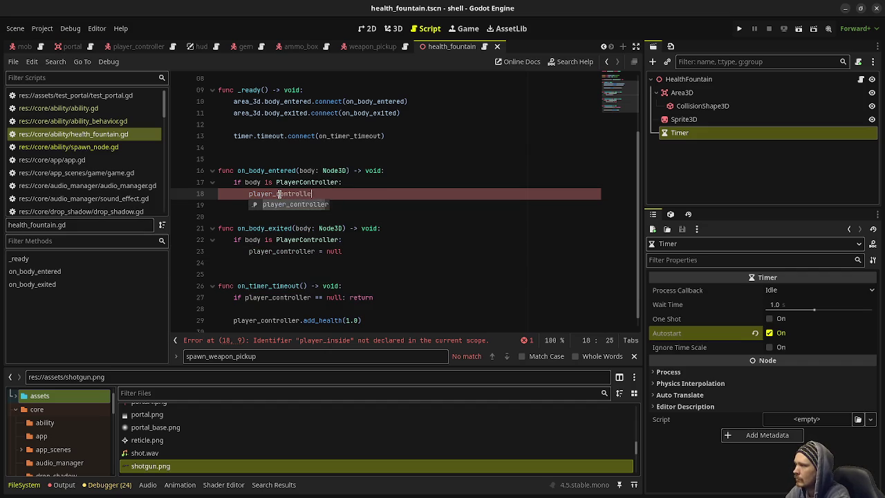
{"action": "type", "text": "r = body"}
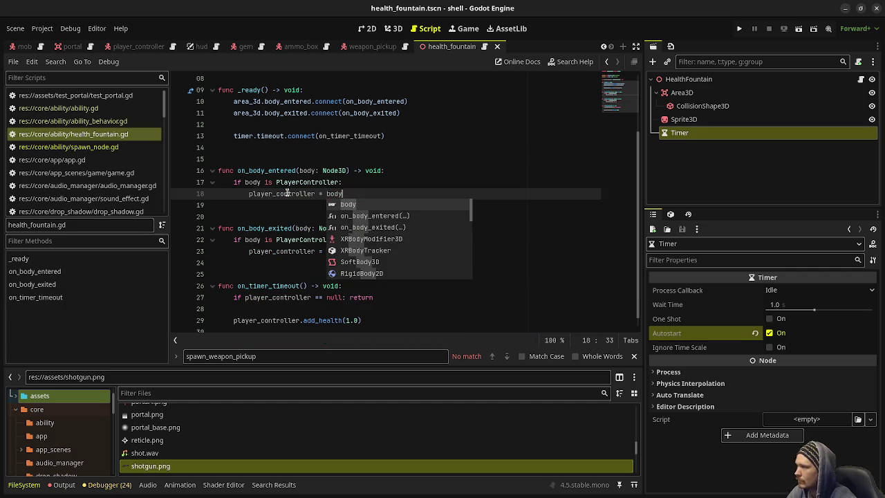
{"action": "left_click", "coordinate": [400, 171]}
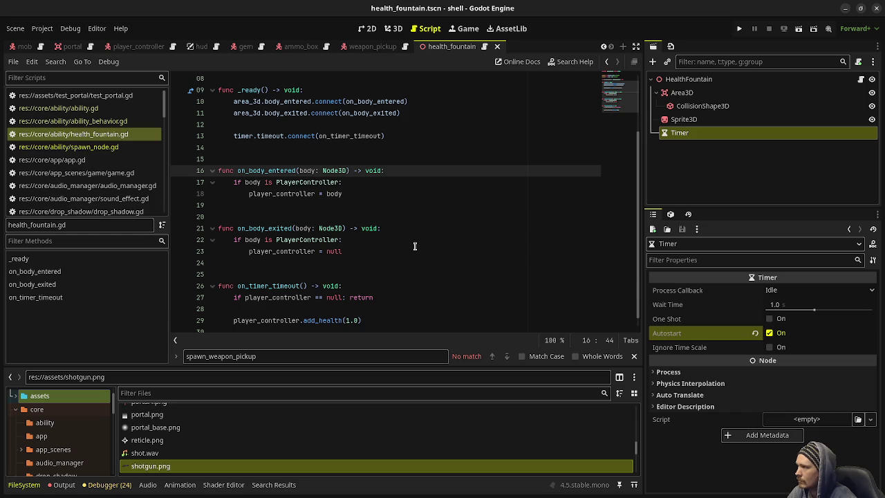
{"action": "scroll", "coordinate": [415, 246], "scroll_direction": "down", "scroll_amount": 1}
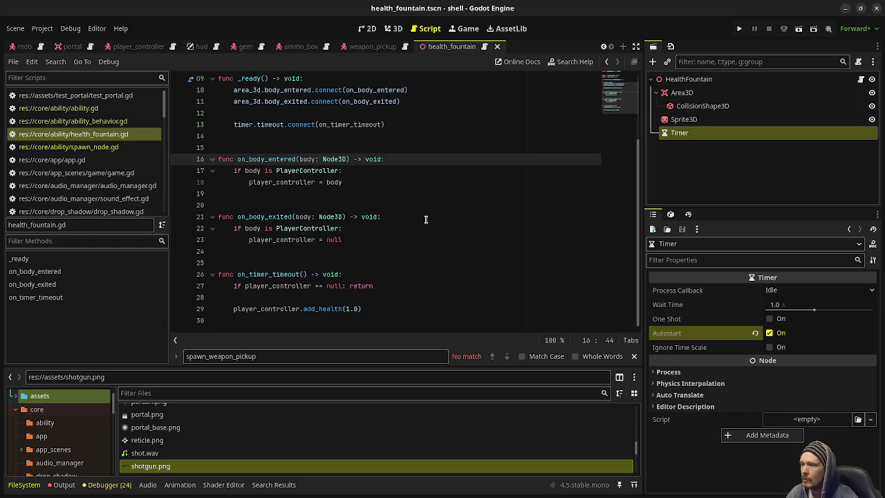
Untick collision Layer 1 and Mask 1 on the fountain's Area3D, leaving mask layer 2, and save
{"action": "left_click", "coordinate": [681, 92]}
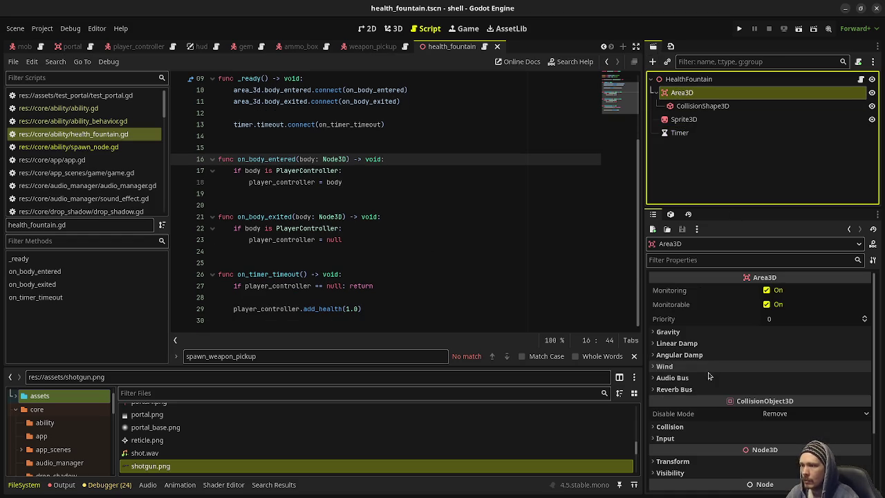
{"action": "left_click", "coordinate": [670, 427]}
{"action": "scroll", "coordinate": [670, 429], "scroll_direction": "down", "scroll_amount": 2}
{"action": "left_click", "coordinate": [661, 401]}
{"action": "left_click", "coordinate": [665, 444]}
{"action": "left_click", "coordinate": [408, 241]}
{"action": "key", "text": "ctrl+s"}
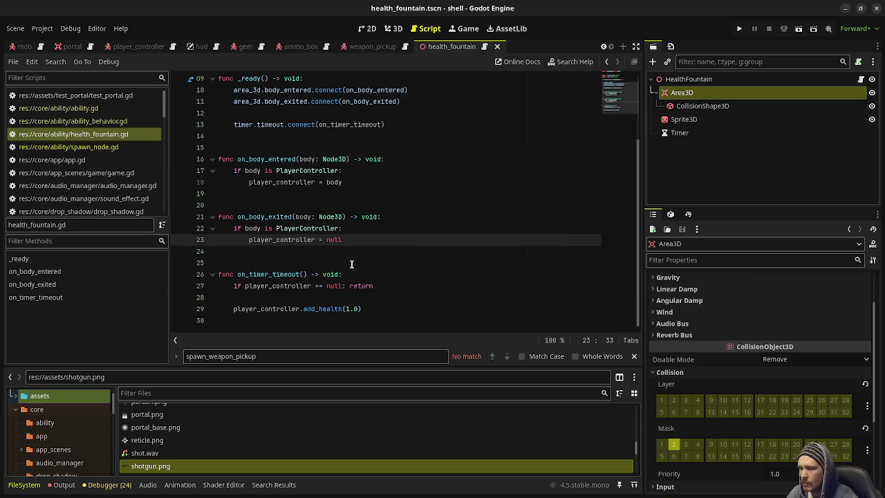
Switch to the player_controller scene
{"action": "scroll", "coordinate": [712, 310], "scroll_direction": "up", "scroll_amount": 2}
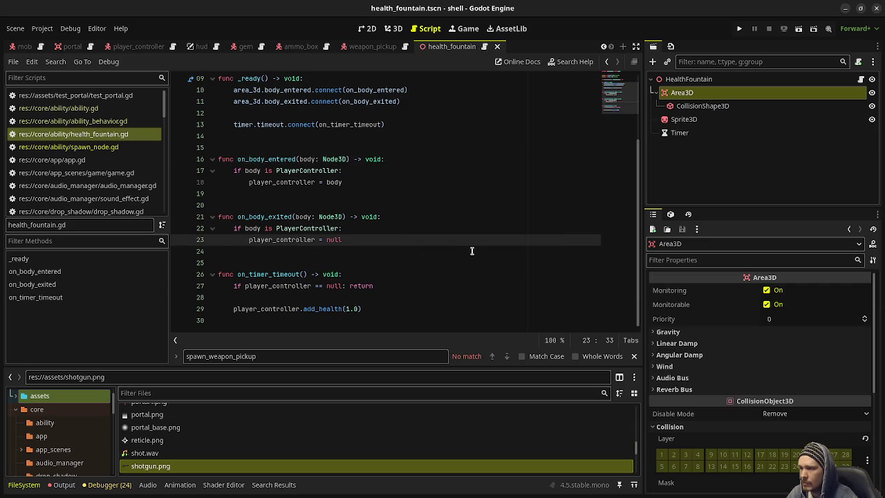
{"action": "scroll", "coordinate": [470, 251], "scroll_direction": "up", "scroll_amount": 3}
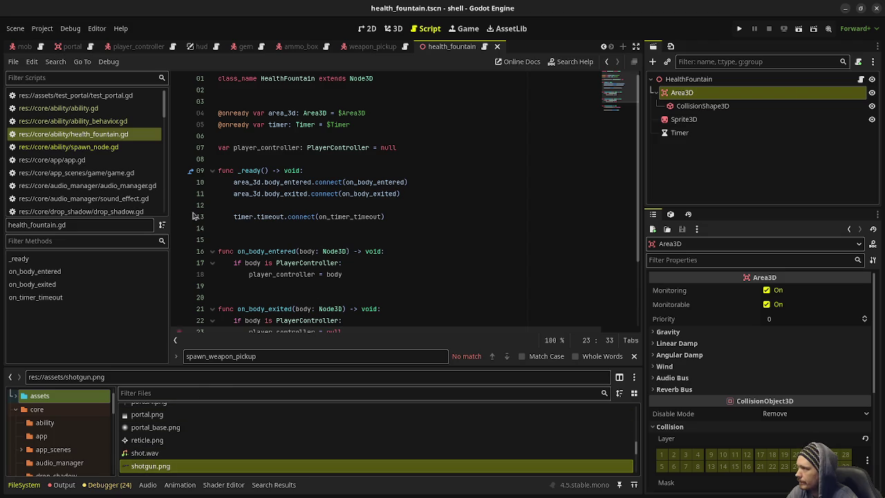
{"action": "left_click_drag", "start_coordinate": [113, 48], "coordinate": [193, 80]}
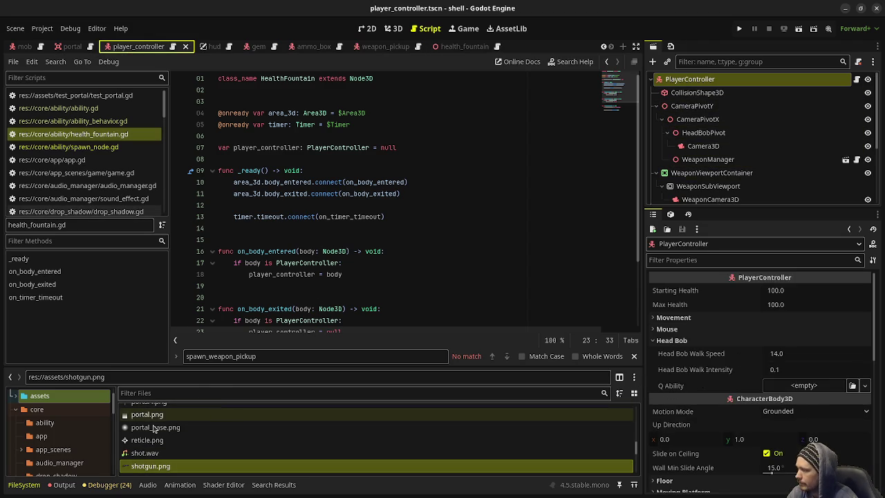
Assign data/abilities/health_fountain.tres to the player's Q Ability
{"action": "scroll", "coordinate": [45, 418], "scroll_direction": "down", "scroll_amount": 1}
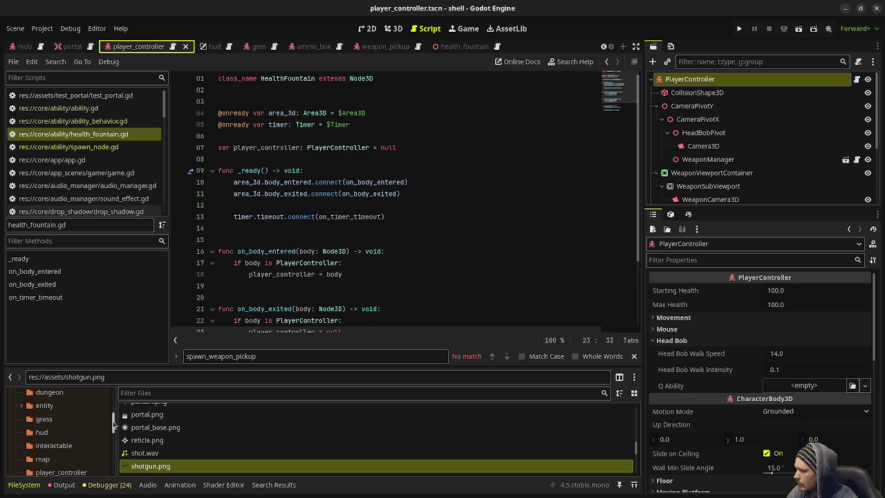
{"action": "scroll", "coordinate": [62, 426], "scroll_direction": "down", "scroll_amount": 5}
{"action": "left_click", "coordinate": [47, 425]}
{"action": "left_click_drag", "start_coordinate": [207, 423], "coordinate": [810, 391]}
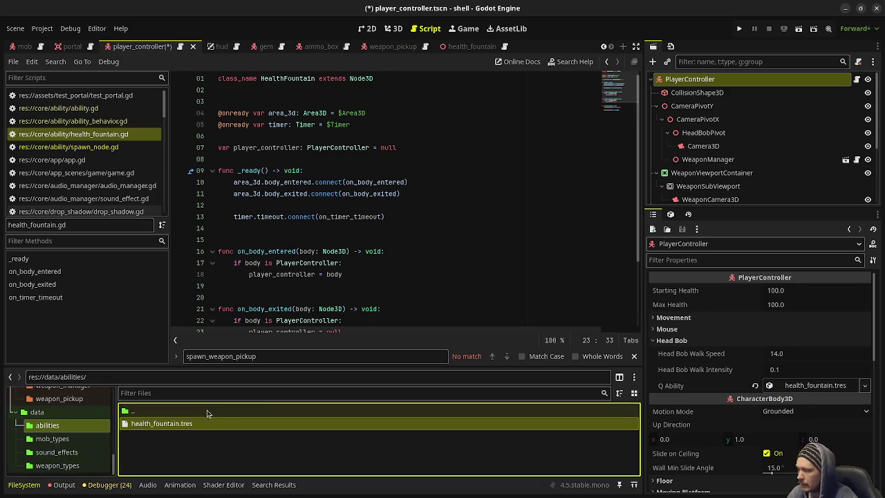
Set the health_fountain ability's Ability Behavior to a new SpawnNode
{"action": "double_click", "coordinate": [166, 423]}
{"action": "left_click", "coordinate": [799, 292]}
{"action": "left_click", "coordinate": [842, 329]}
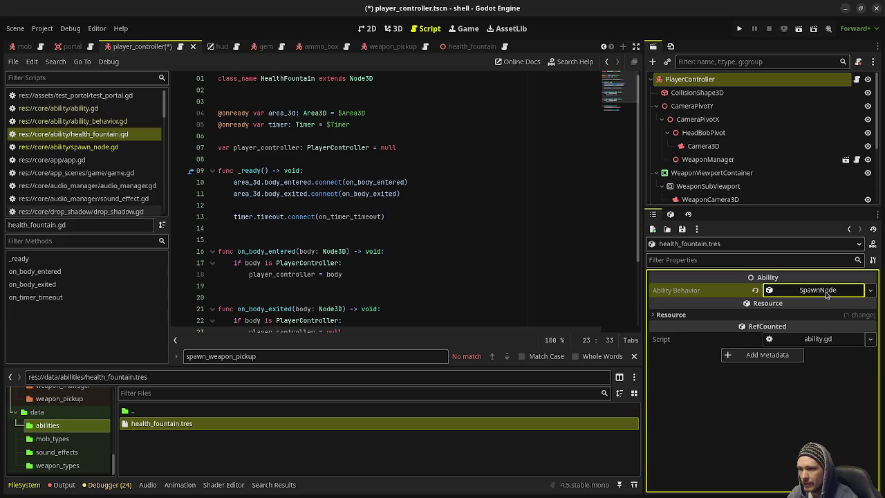
{"action": "left_click", "coordinate": [828, 296]}
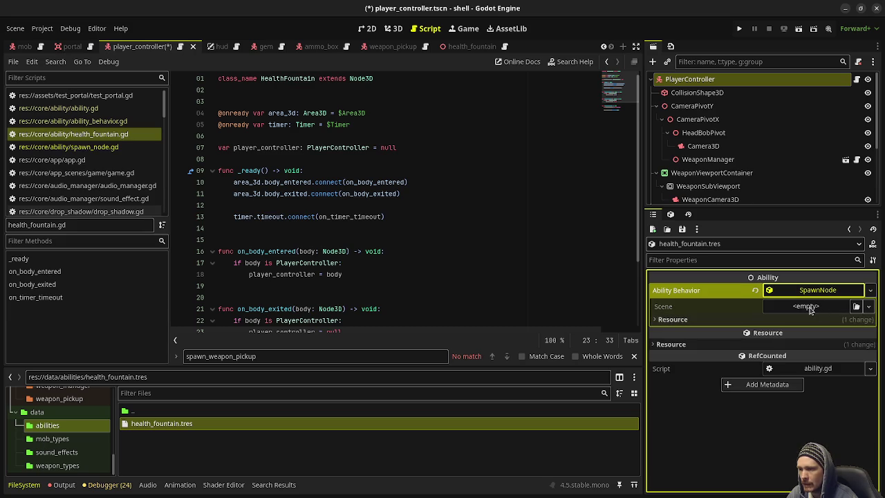
Set the SpawnNode's Scene to health_fountain.tscn and save the player_controller scene
{"action": "scroll", "coordinate": [63, 446], "scroll_direction": "up", "scroll_amount": 3}
{"action": "scroll", "coordinate": [58, 449], "scroll_direction": "up", "scroll_amount": 6}
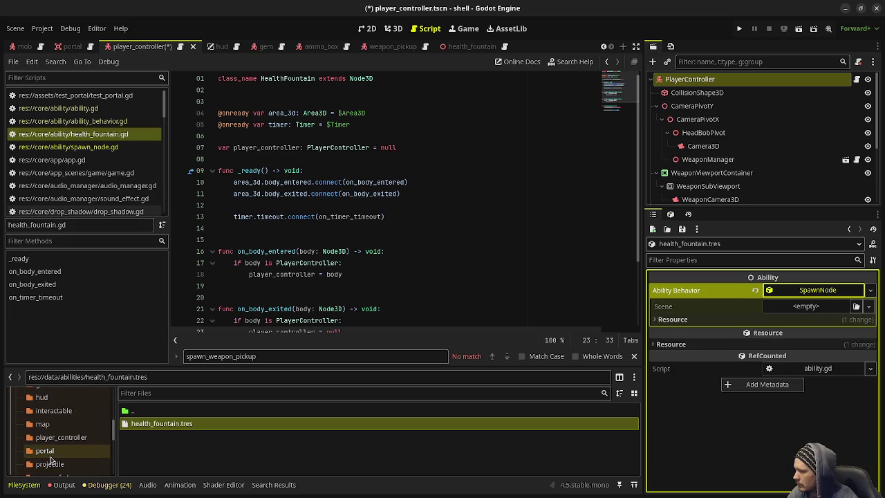
{"action": "scroll", "coordinate": [42, 442], "scroll_direction": "up", "scroll_amount": 5}
{"action": "left_click", "coordinate": [35, 399]}
{"action": "scroll", "coordinate": [159, 443], "scroll_direction": "down", "scroll_amount": 1}
{"action": "left_click", "coordinate": [141, 455]}
{"action": "mouse_move", "coordinate": [138, 457]}
{"action": "left_mouse_down"}
{"action": "mouse_move", "coordinate": [809, 309]}
{"action": "mouse_move", "coordinate": [799, 308]}
{"action": "left_mouse_up"}
{"action": "key", "text": "ctrl+s"}
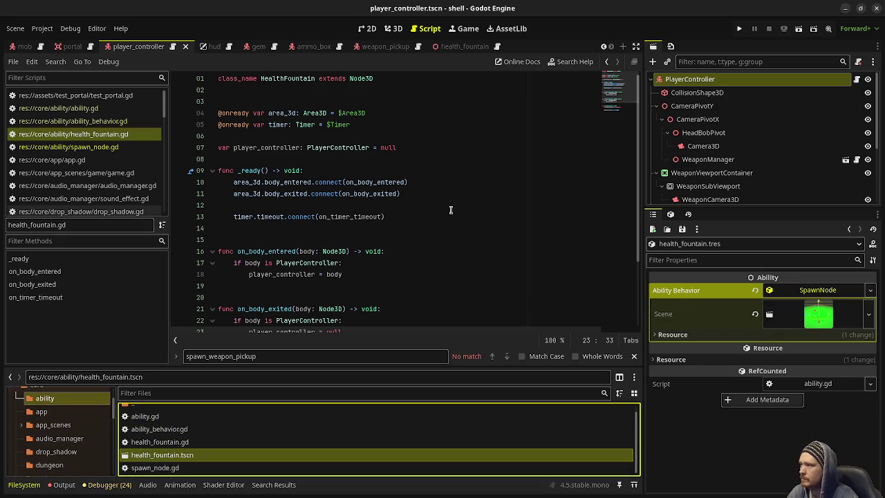
{"action": "left_click", "coordinate": [397, 137]}
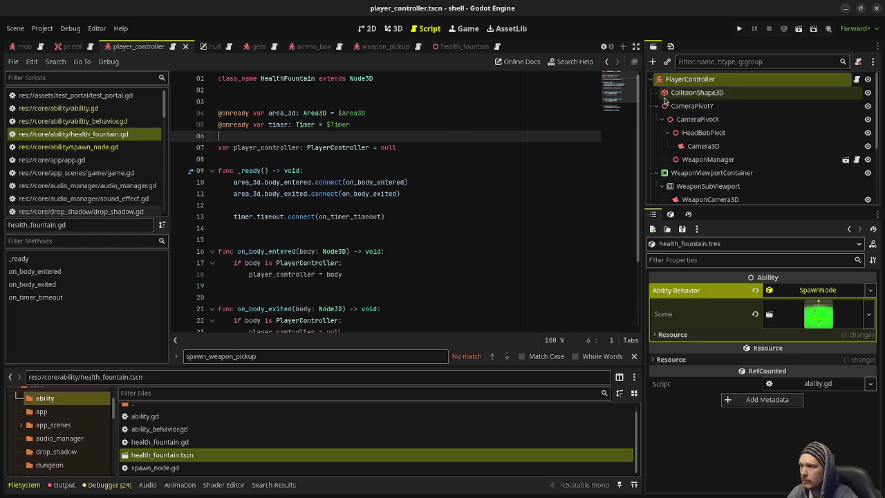
In the health_fountain scene, rename the Timer node to TickTimer
{"action": "left_click", "coordinate": [460, 52]}
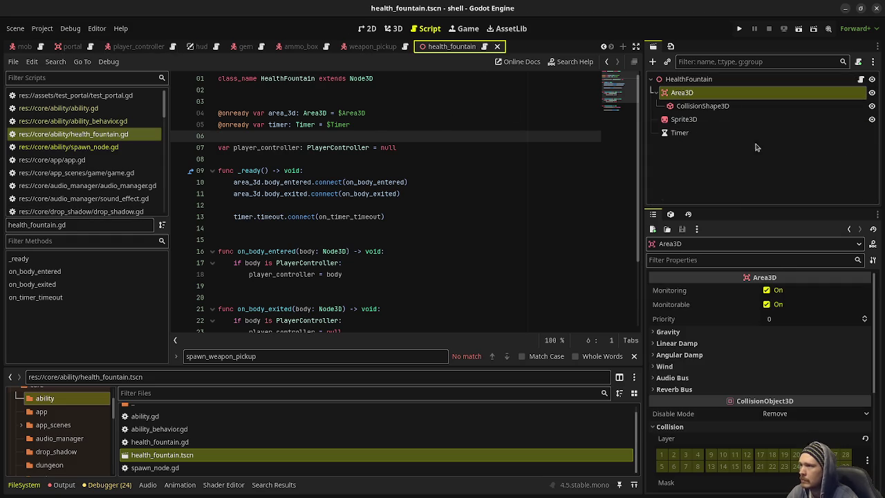
{"action": "left_click", "coordinate": [688, 79]}
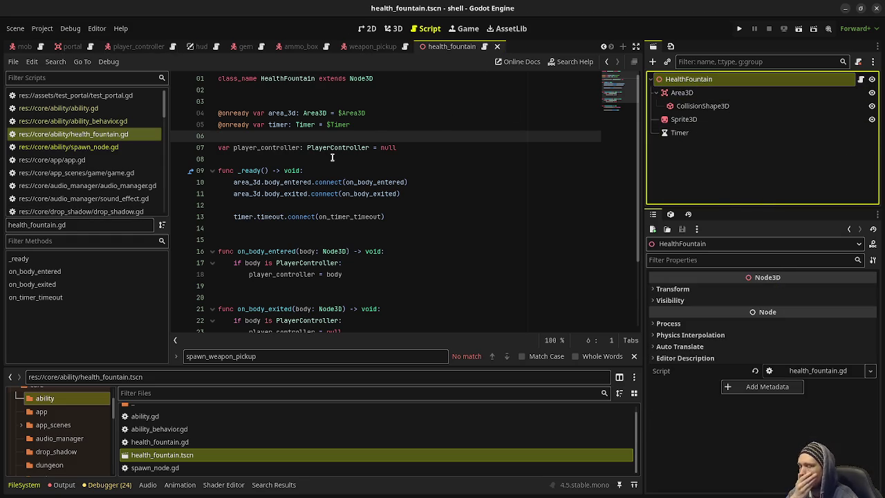
{"action": "left_click", "coordinate": [680, 133]}
{"action": "left_click", "coordinate": [685, 136]}
{"action": "type", "text": "Tick"}
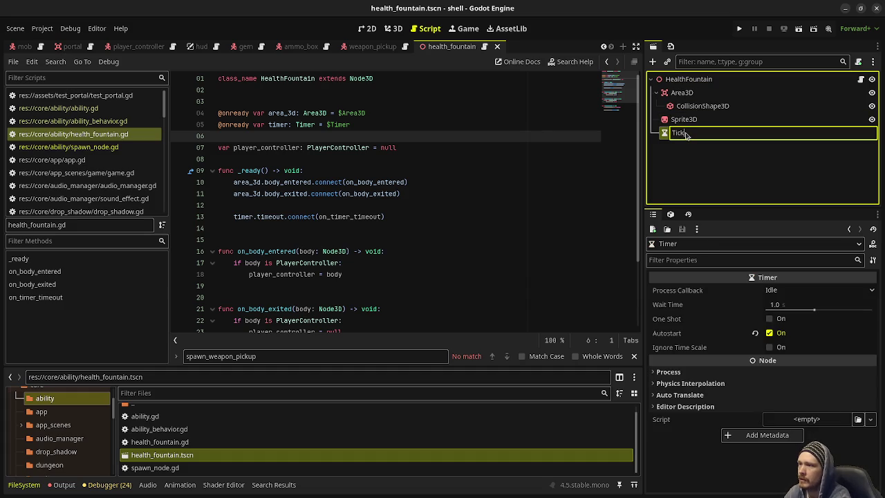
{"action": "key", "text": "Return"}
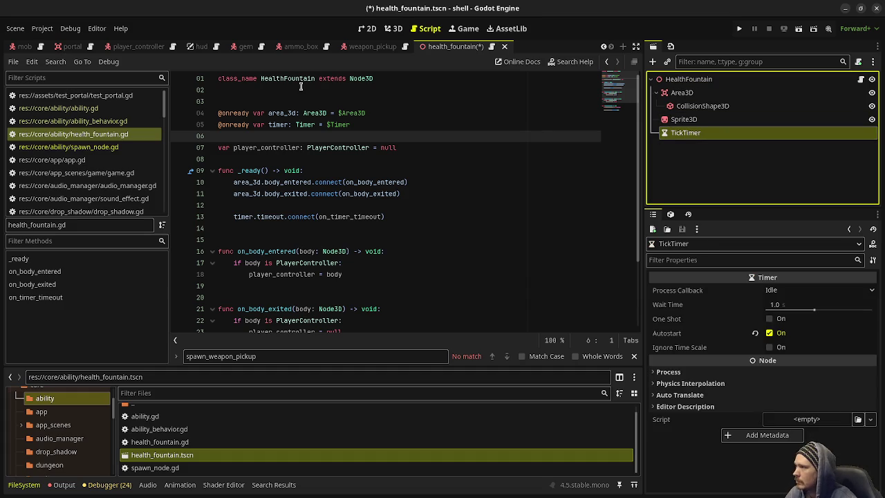
Change the script's node path to $TickTimer and rename its variable to tick_timer
{"action": "left_click", "coordinate": [329, 123]}
{"action": "type", "text": "Tick"}
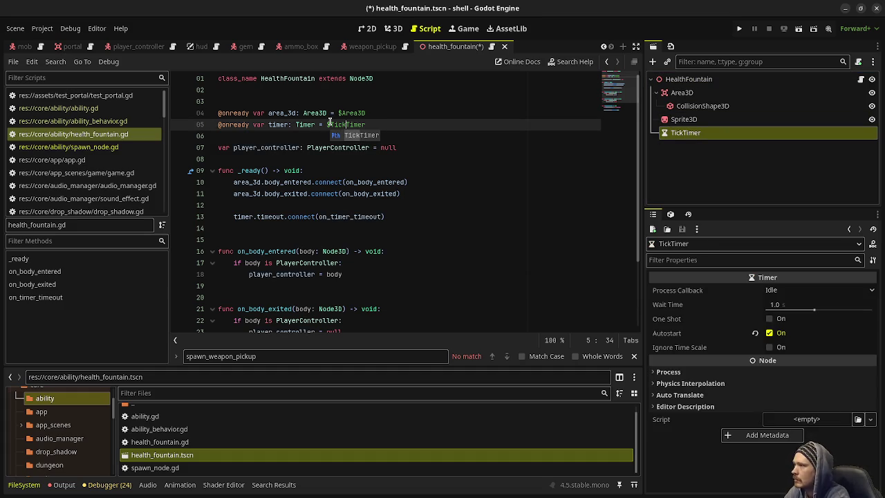
{"action": "left_click", "coordinate": [269, 124]}
{"action": "key", "text": "Delete"}
{"action": "type", "text": "T"}
{"action": "key", "text": "Left"}
{"action": "type", "text": "tick"}
{"action": "key", "text": "Delete"}
{"action": "type", "text": "_t"}
{"action": "key", "text": "Left"}
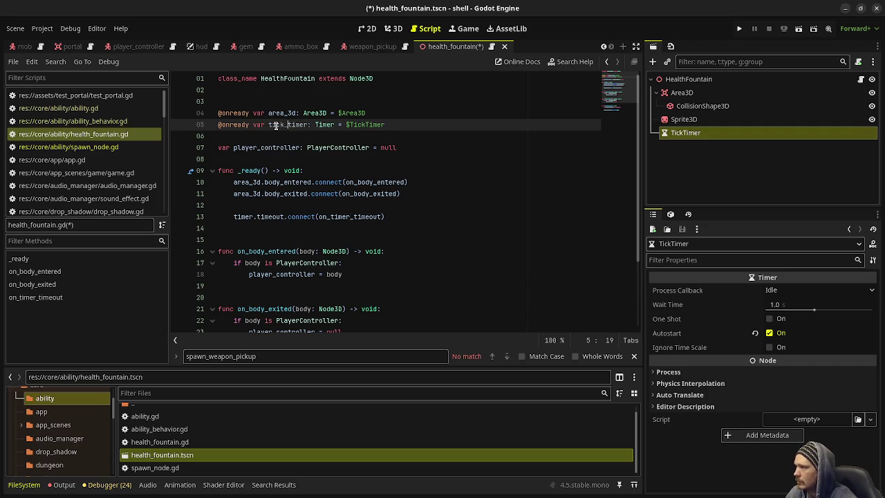
{"action": "double_click", "coordinate": [273, 124]}
{"action": "key", "text": "ctrl+c"}
Update the line-13 reference to tick_timer, rename the handler to on_tick_timer_timeout, and save
{"action": "double_click", "coordinate": [236, 217]}
{"action": "key", "text": "ctrl+v"}
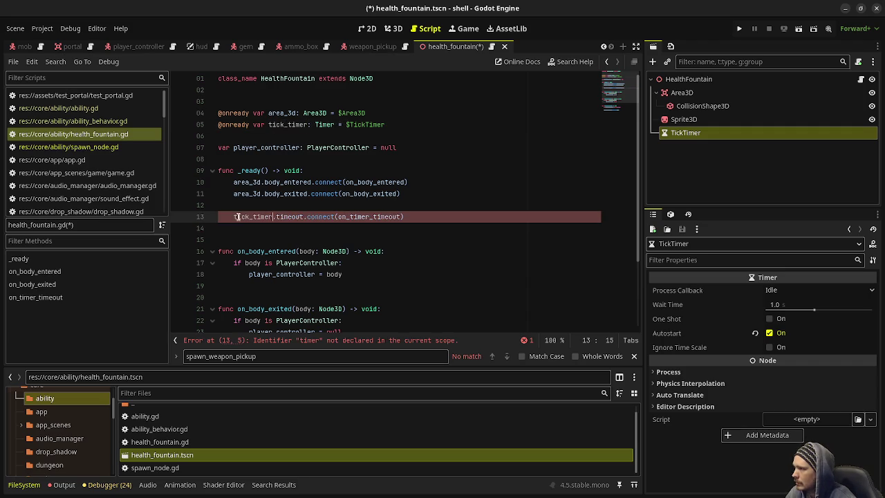
{"action": "type", "text": "tick_"}
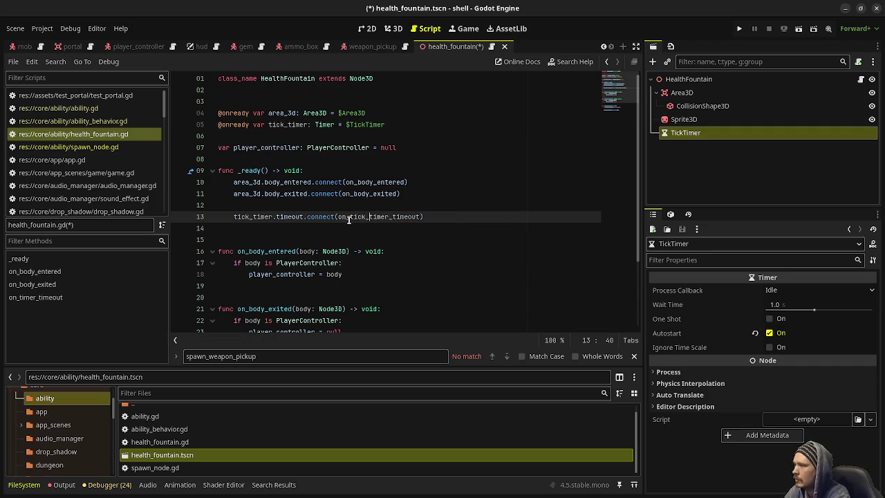
{"action": "scroll", "coordinate": [349, 218], "scroll_direction": "down", "scroll_amount": 3}
{"action": "left_click", "coordinate": [249, 274]}
{"action": "type", "text": "tick_timer_timeout() -> void:"}
{"action": "key", "text": "ctrl+s"}
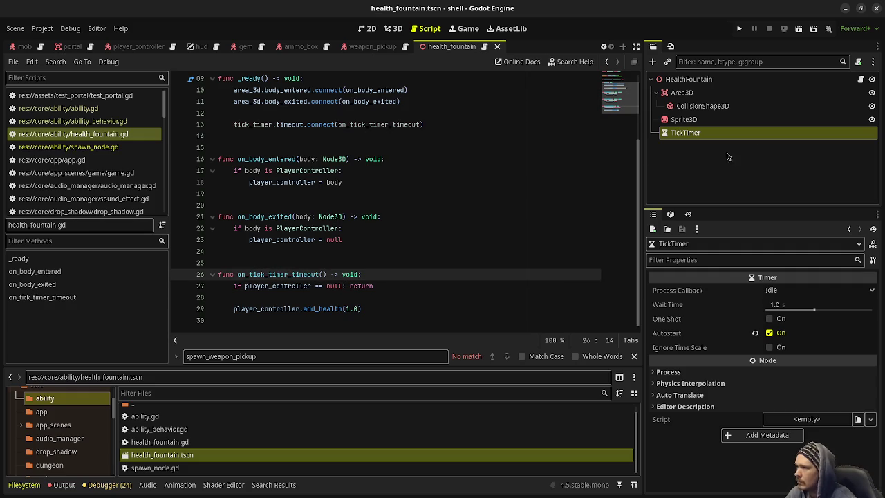
Duplicate the TickTimer node and name the copy LifetimeTimer
{"action": "right_click", "coordinate": [697, 136]}
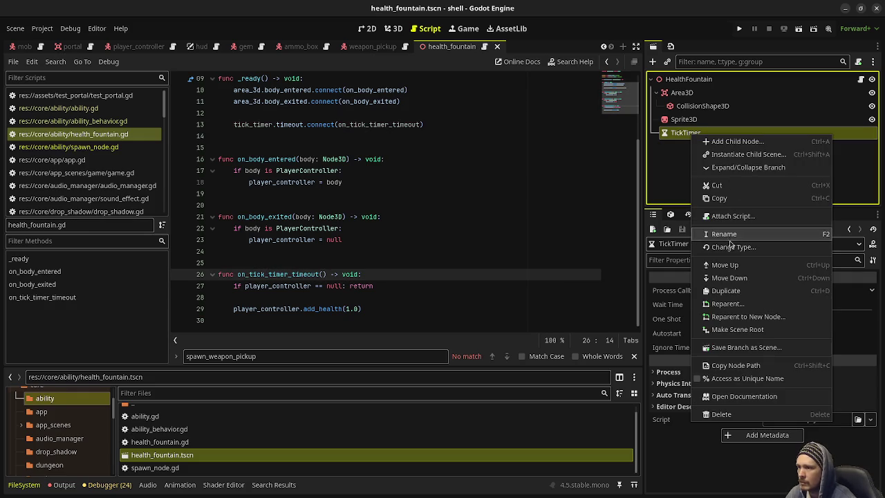
{"action": "left_click", "coordinate": [758, 294]}
{"action": "key", "text": "F2"}
{"action": "type", "text": "LifetimeTimer"}
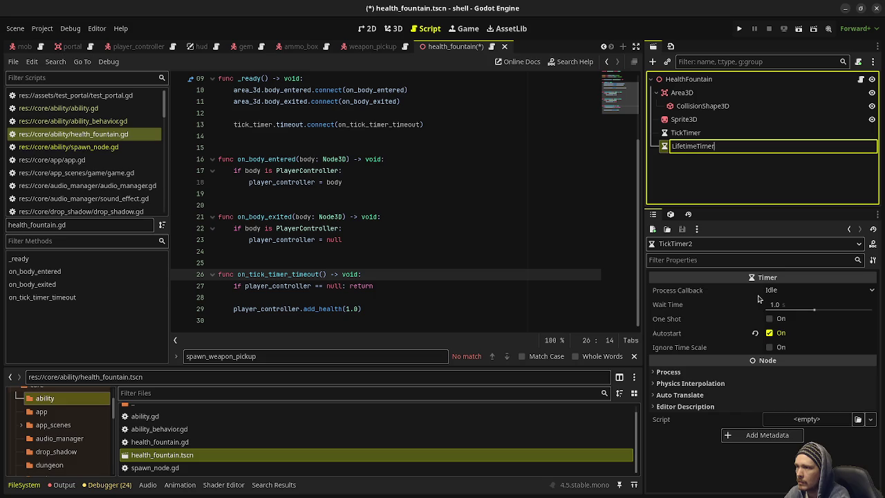
{"action": "key", "text": "Return"}
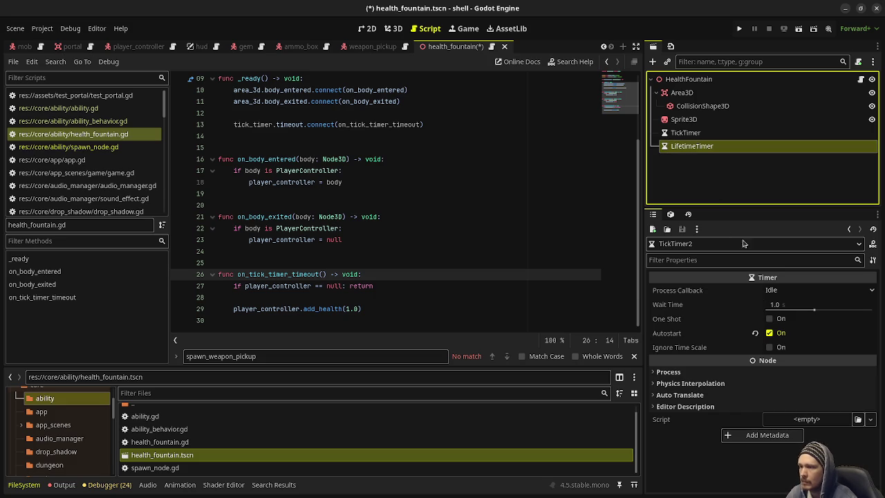
Give LifetimeTimer a 10-second Wait Time, enable One Shot, and save the scene
{"action": "left_click", "coordinate": [791, 306]}
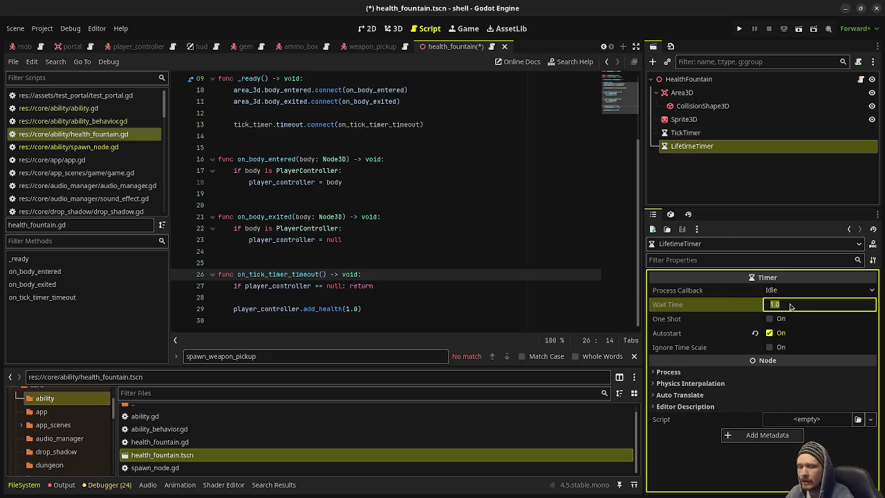
{"action": "type", "text": "10"}
{"action": "key", "text": "Return"}
{"action": "key", "text": "ctrl+s"}
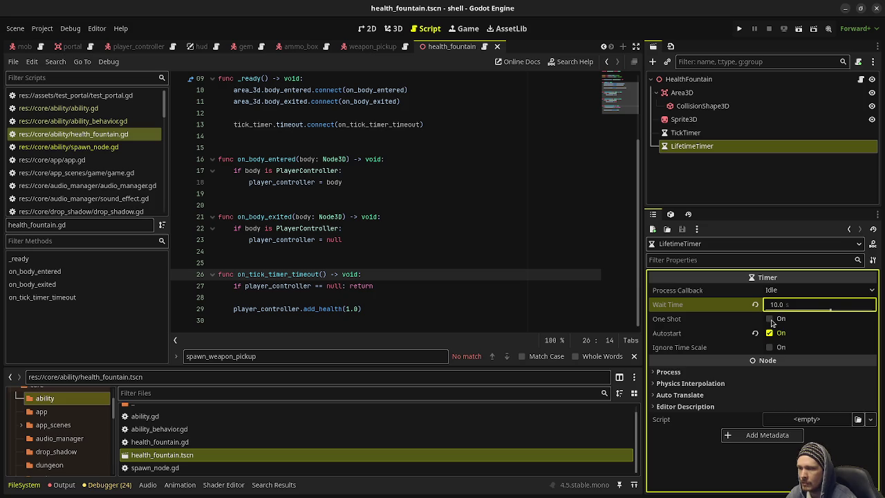
{"action": "left_click", "coordinate": [770, 319]}
{"action": "key", "text": "ctrl+s"}
Add a lifetime_timer reference and connect its timeout to on_lifetime_timer_timeout
{"action": "scroll", "coordinate": [281, 257], "scroll_direction": "up", "scroll_amount": 3}
{"action": "left_click_drag", "start_coordinate": [691, 146], "coordinate": [336, 136]}
{"action": "double_click", "coordinate": [309, 137]}
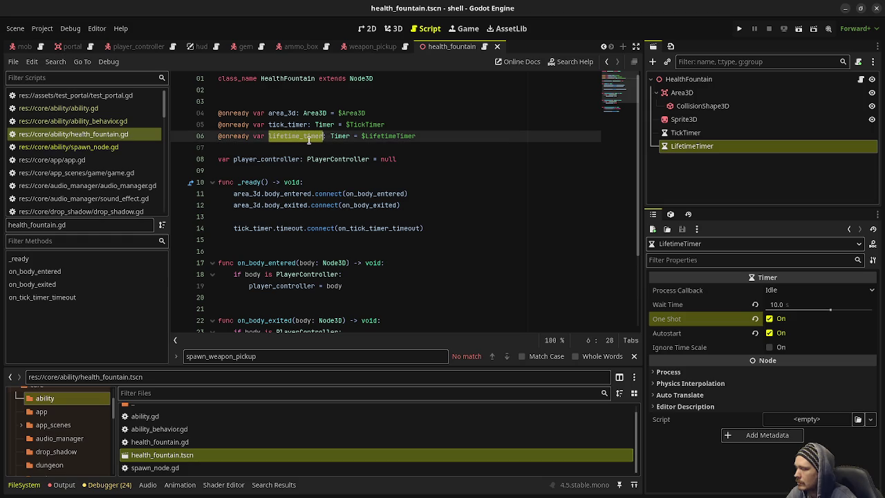
{"action": "left_click_drag", "start_coordinate": [424, 228], "coordinate": [229, 231]}
{"action": "key", "text": "ctrl+c"}
{"action": "left_click", "coordinate": [476, 226]}
{"action": "key", "text": "Return"}
{"action": "key", "text": "ctrl+v"}
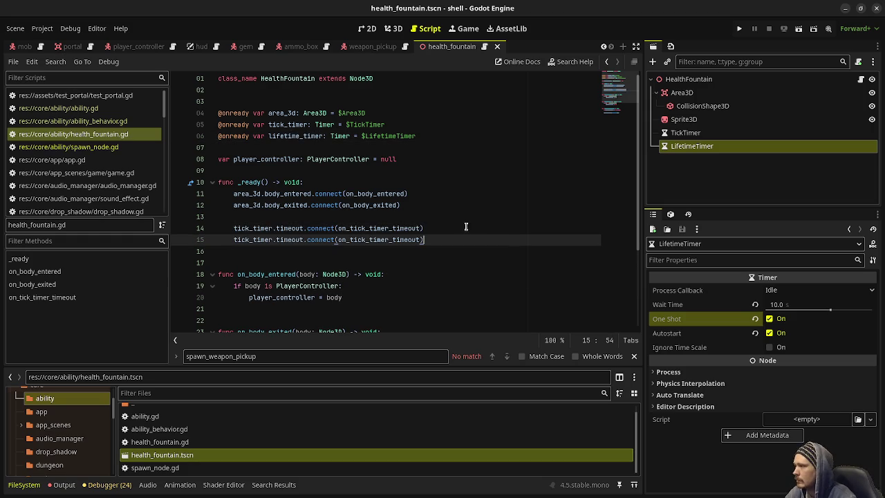
{"action": "left_click", "coordinate": [234, 239]}
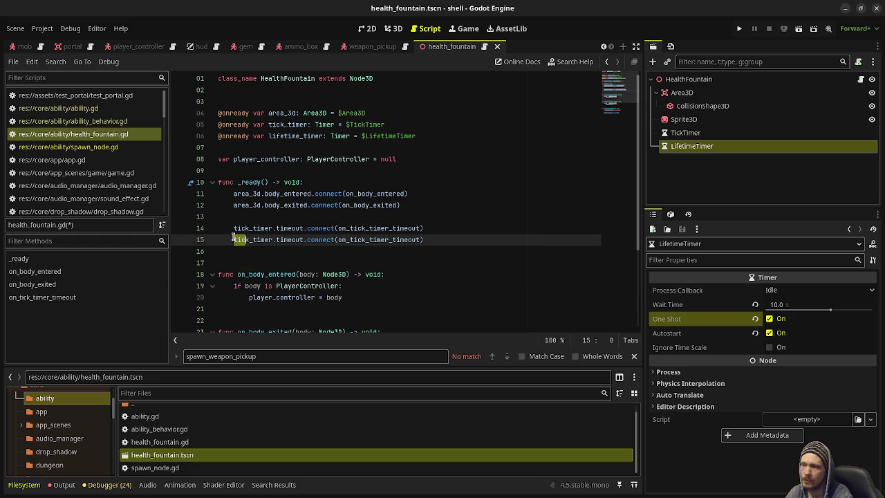
{"action": "type", "text": "lifetime"}
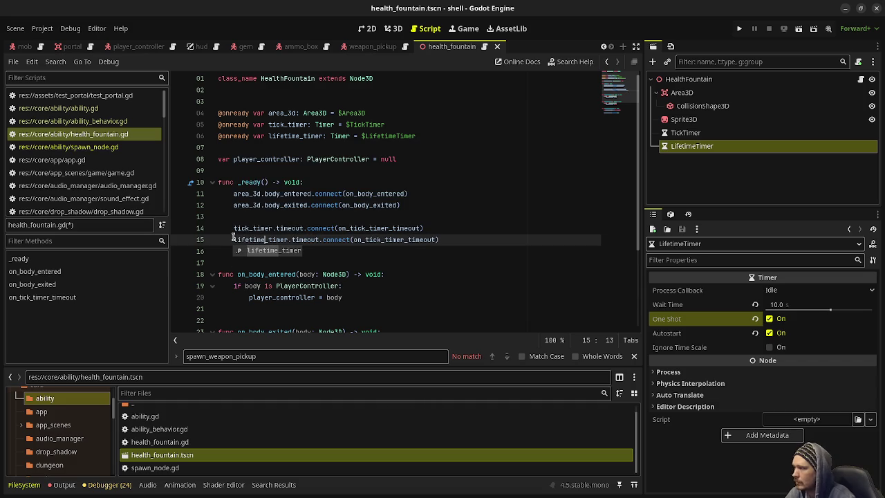
{"action": "left_click_drag", "start_coordinate": [365, 239], "coordinate": [381, 239]}
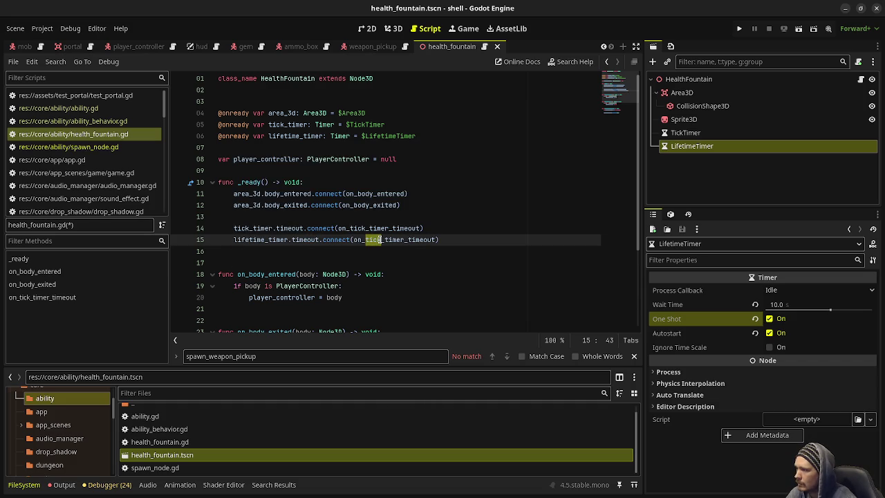
{"action": "type", "text": "lifetime_"}
{"action": "double_click", "coordinate": [379, 239]}
Write func on_lifetime_timer_timeout() -> void calling queue_free(), and save
{"action": "scroll", "coordinate": [379, 239], "scroll_direction": "down", "scroll_amount": 1}
{"action": "scroll", "coordinate": [380, 239], "scroll_direction": "down", "scroll_amount": 3}
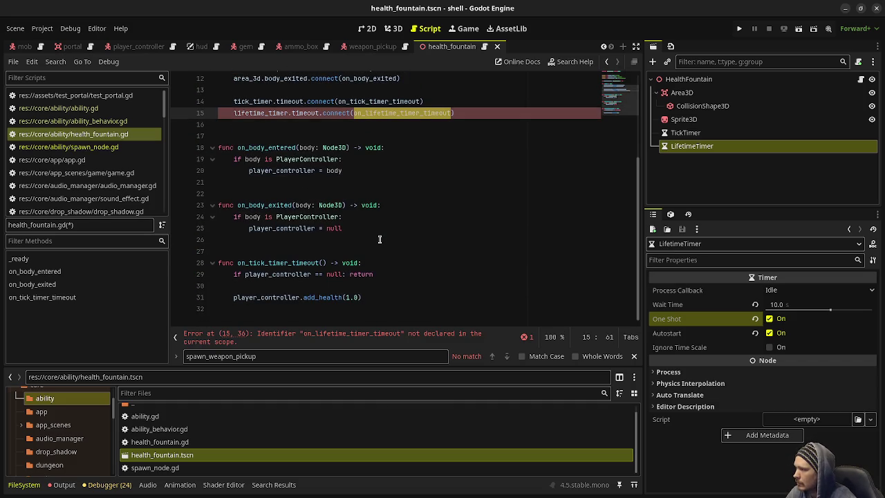
{"action": "left_click", "coordinate": [300, 323]}
{"action": "key", "text": "Return"}
{"action": "key", "text": "Return"}
{"action": "type", "text": "func on_lifetime_timer_timeout() -> void:"}
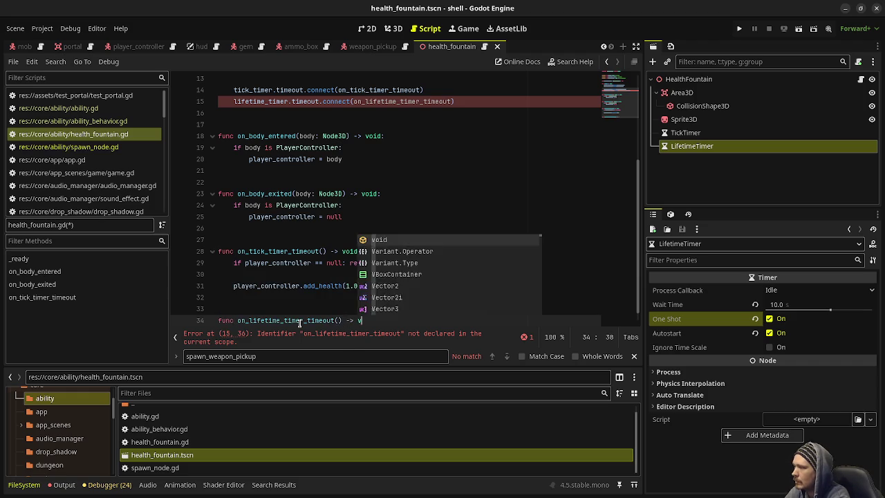
{"action": "key", "text": "Return"}
{"action": "type", "text": "que"}
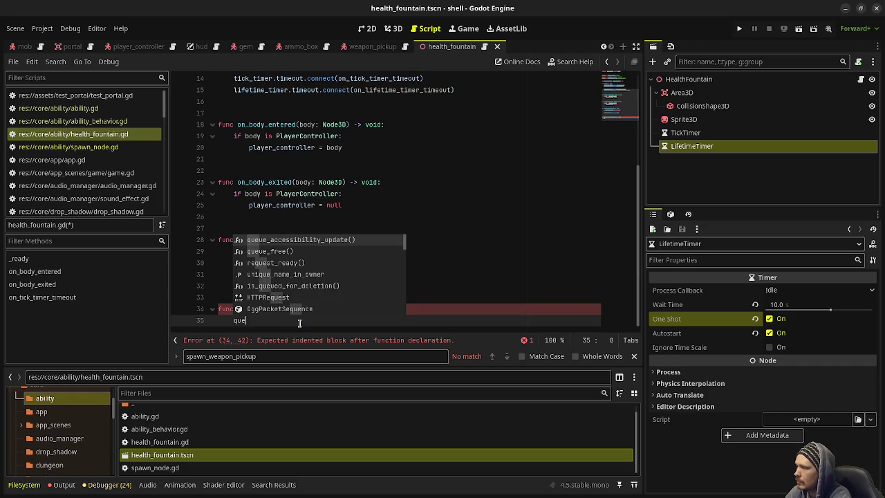
{"action": "key", "text": "Down"}
{"action": "key", "text": "Return"}
{"action": "key", "text": "ctrl+s"}
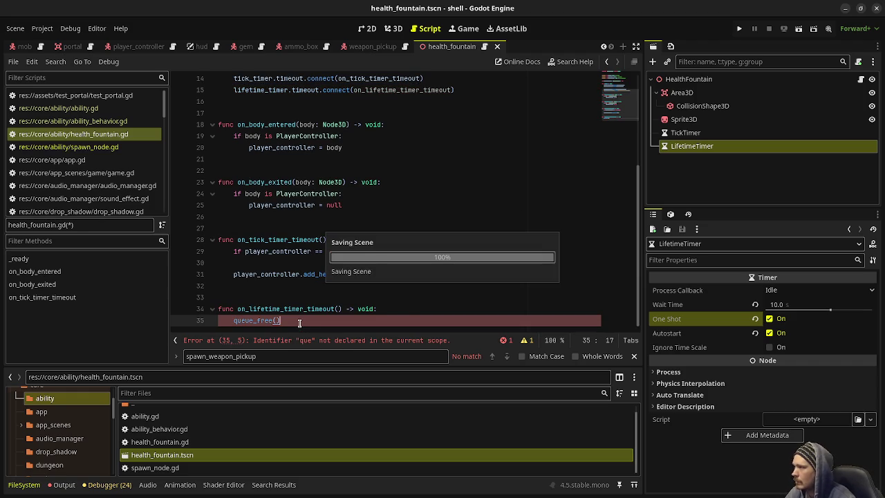
{"action": "scroll", "coordinate": [376, 239], "scroll_direction": "down", "scroll_amount": 1}
{"action": "scroll", "coordinate": [376, 240], "scroll_direction": "up", "scroll_amount": 5}
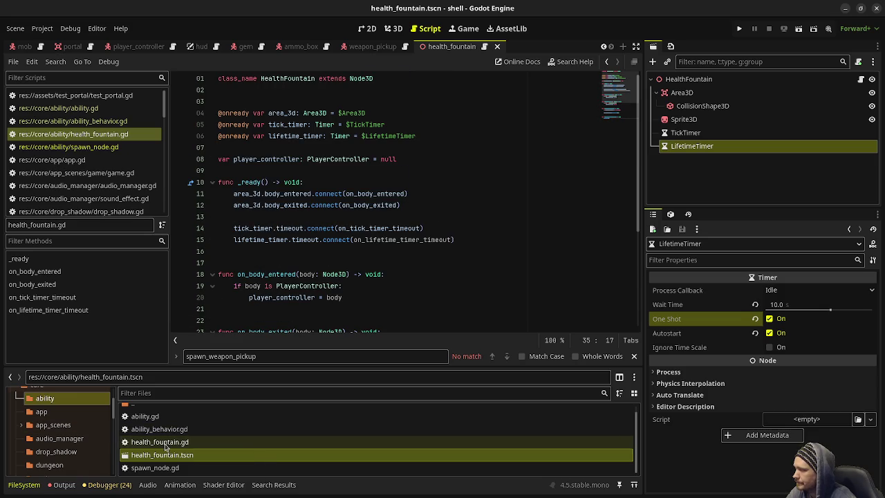
{"action": "scroll", "coordinate": [69, 442], "scroll_direction": "down", "scroll_amount": 8}
Inspect the health_fountain.tres resource in data/abilities and its SpawnNode behavior details
{"action": "scroll", "coordinate": [69, 446], "scroll_direction": "down", "scroll_amount": 6}
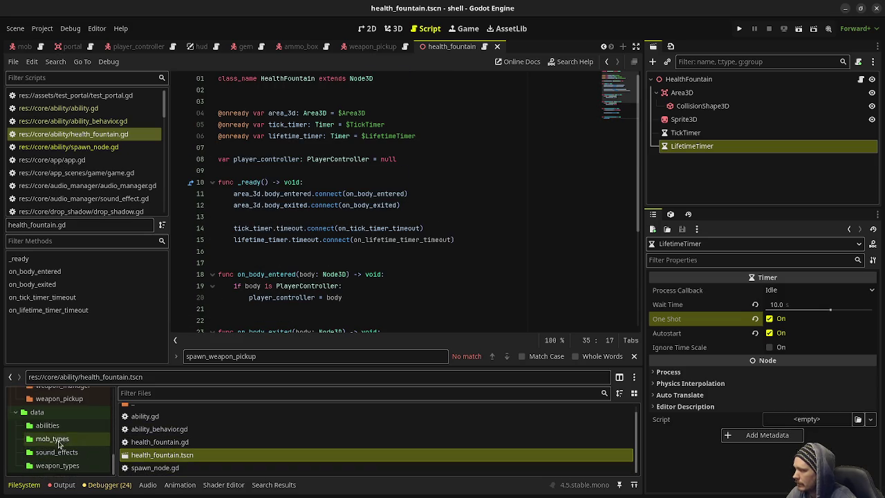
{"action": "left_click", "coordinate": [47, 425]}
{"action": "left_click", "coordinate": [161, 423]}
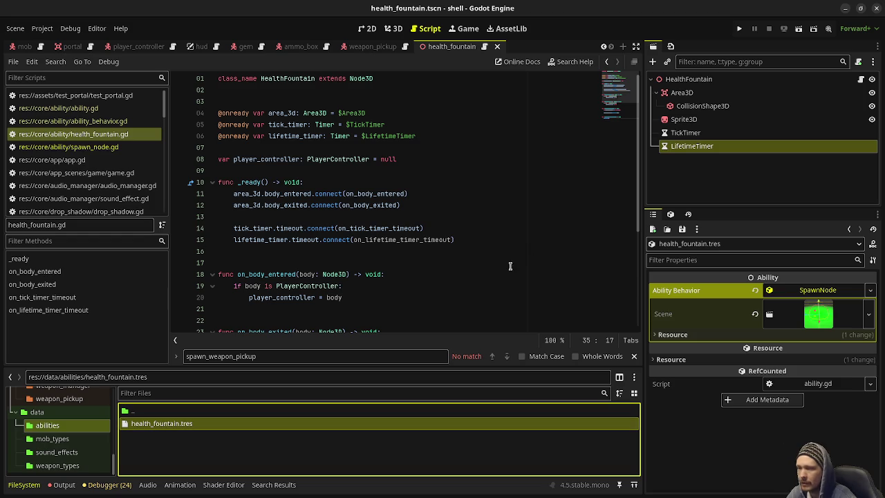
{"action": "left_click", "coordinate": [822, 291]}
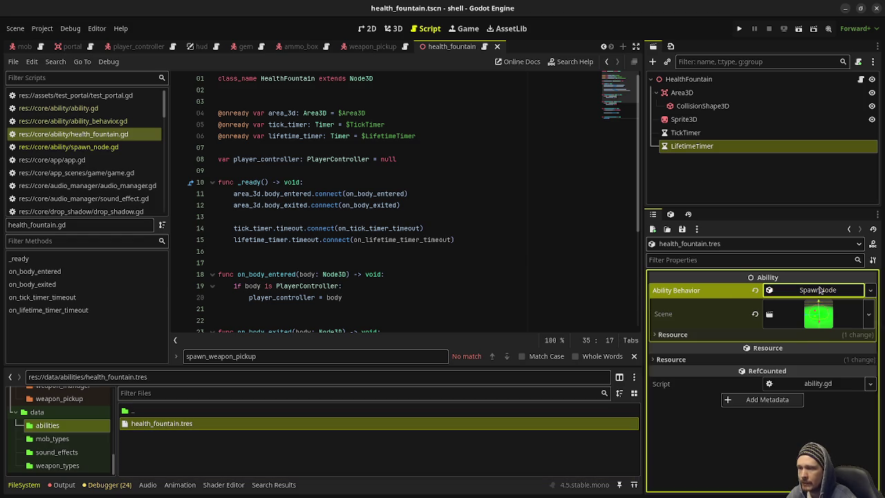
{"action": "left_click", "coordinate": [832, 291]}
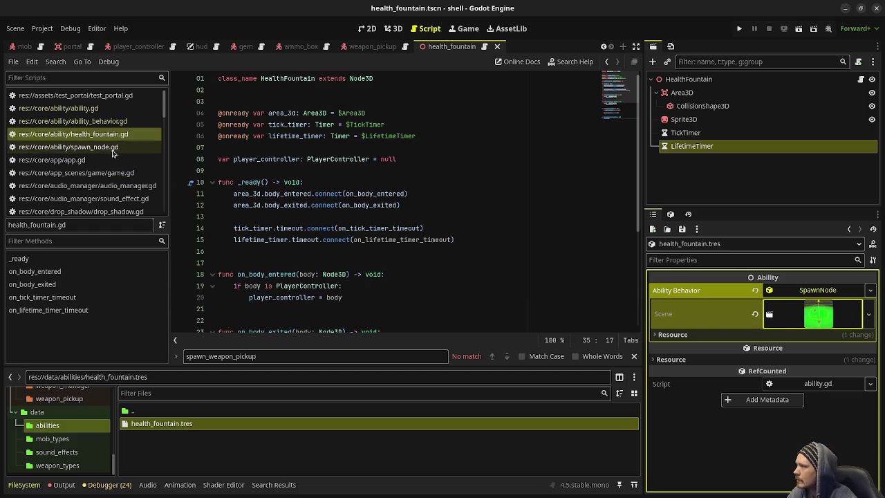
{"action": "scroll", "coordinate": [102, 164], "scroll_direction": "down", "scroll_amount": 5}
{"action": "scroll", "coordinate": [102, 164], "scroll_direction": "down", "scroll_amount": 10}
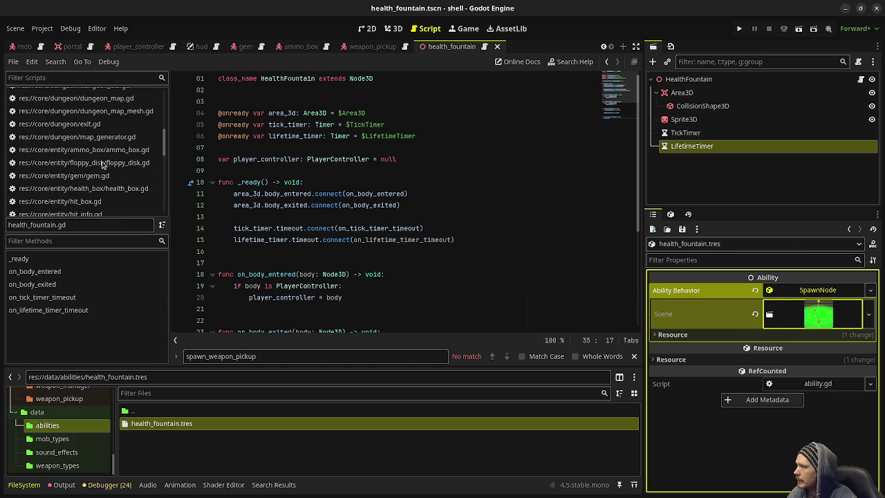
Open player_controller.gd and assign health_fountain.tres to the player's Q Ability slot
{"action": "left_click", "coordinate": [103, 173]}
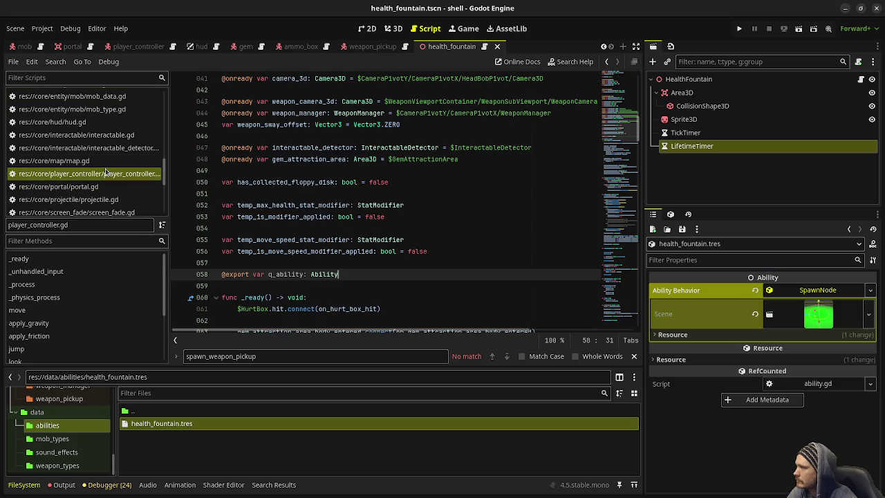
{"action": "mouse_move", "coordinate": [818, 314]}
{"action": "left_mouse_down"}
{"action": "mouse_move", "coordinate": [145, 51]}
{"action": "mouse_move", "coordinate": [691, 147]}
{"action": "mouse_move", "coordinate": [693, 393]}
{"action": "left_mouse_up"}
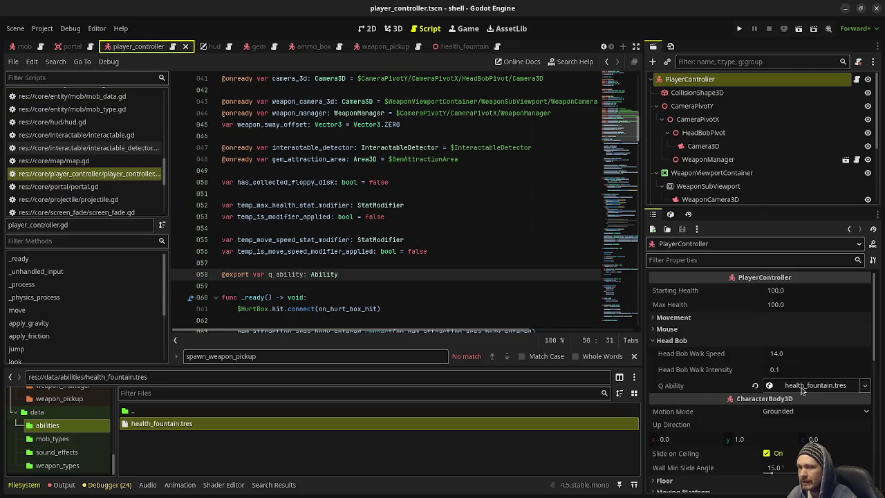
{"action": "left_click", "coordinate": [352, 285]}
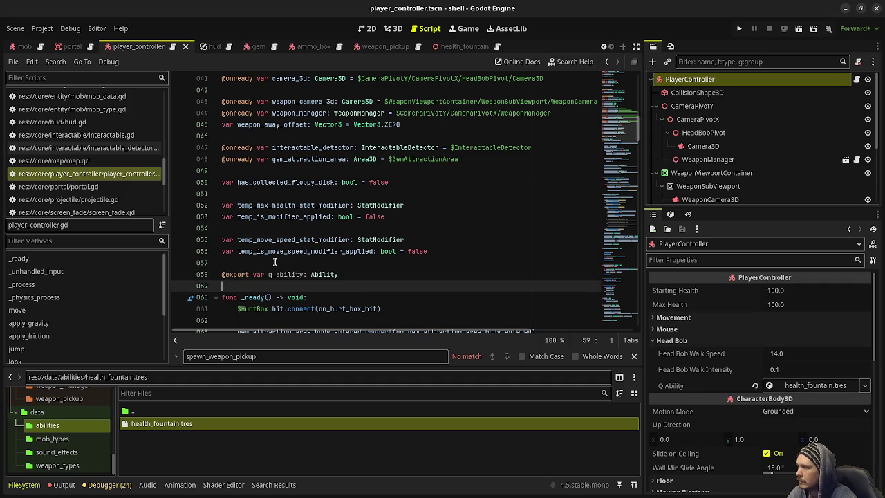
{"action": "scroll", "coordinate": [385, 251], "scroll_direction": "down", "scroll_amount": 12}
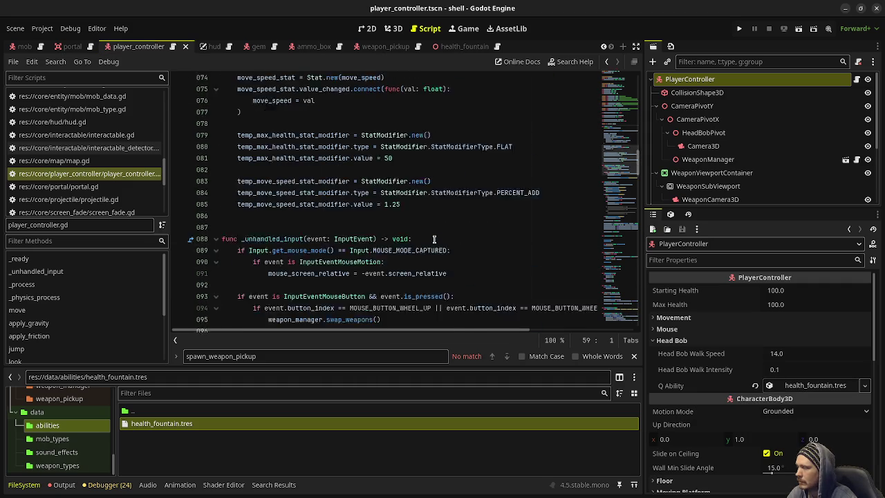
{"action": "left_click", "coordinate": [43, 28]}
Create an ability_q Input Map action bound to Q (Physical), then close Project Settings and save
{"action": "left_click", "coordinate": [43, 40]}
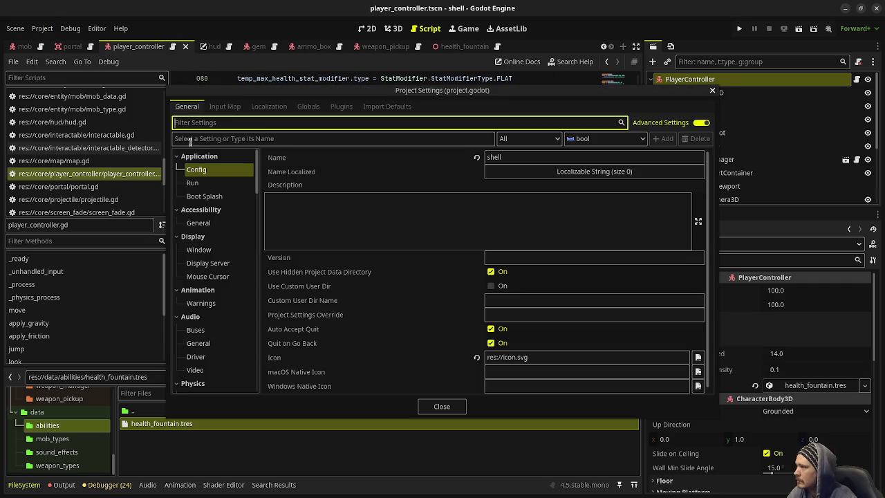
{"action": "left_click", "coordinate": [226, 107]}
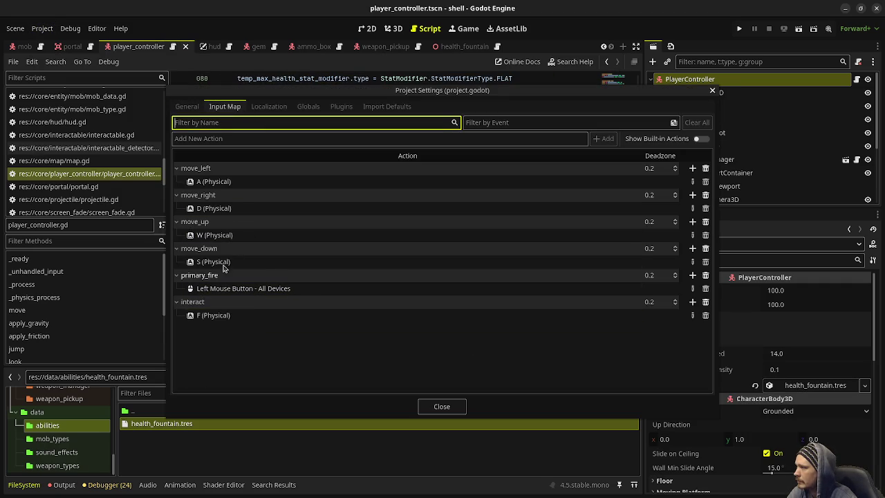
{"action": "left_click", "coordinate": [195, 138]}
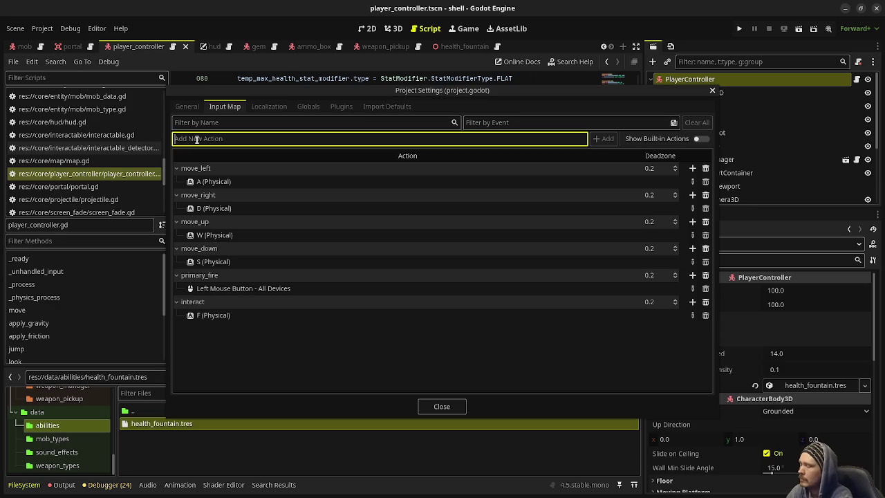
{"action": "type", "text": "ability_q"}
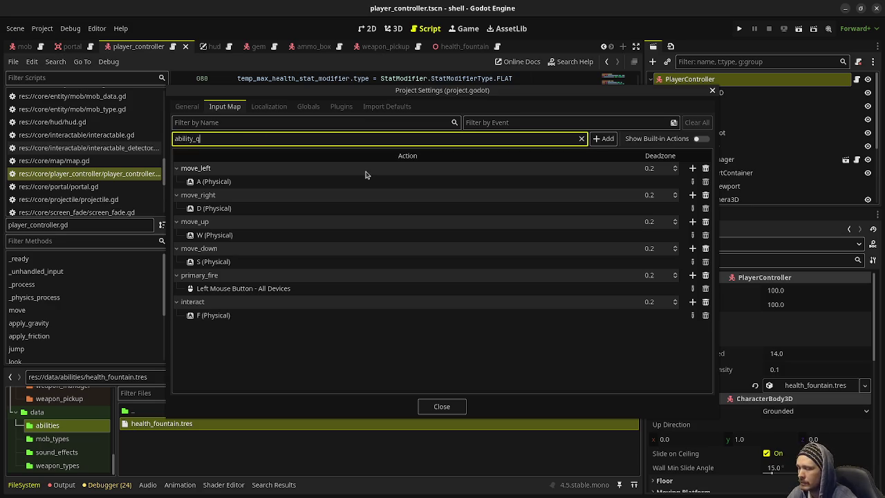
{"action": "key", "text": "Return"}
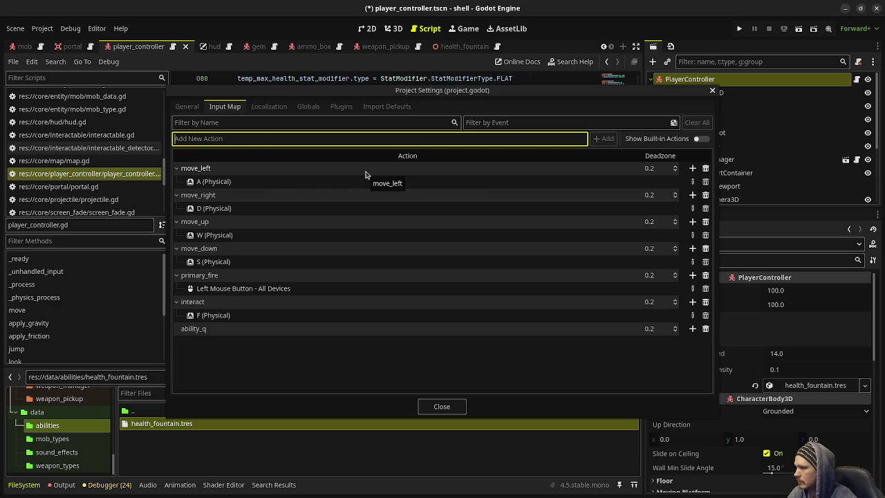
{"action": "left_click", "coordinate": [692, 328]}
{"action": "key", "text": "q"}
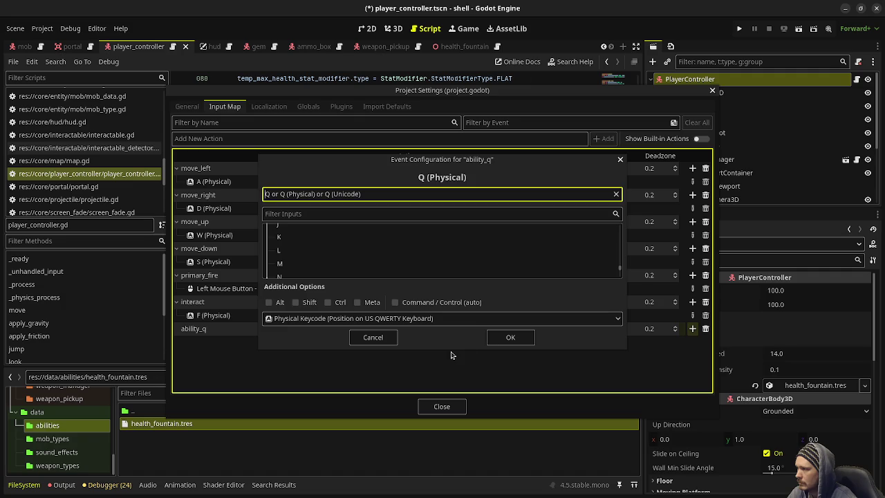
{"action": "left_click", "coordinate": [508, 337]}
{"action": "left_click", "coordinate": [441, 406]}
{"action": "key", "text": "ctrl+s"}
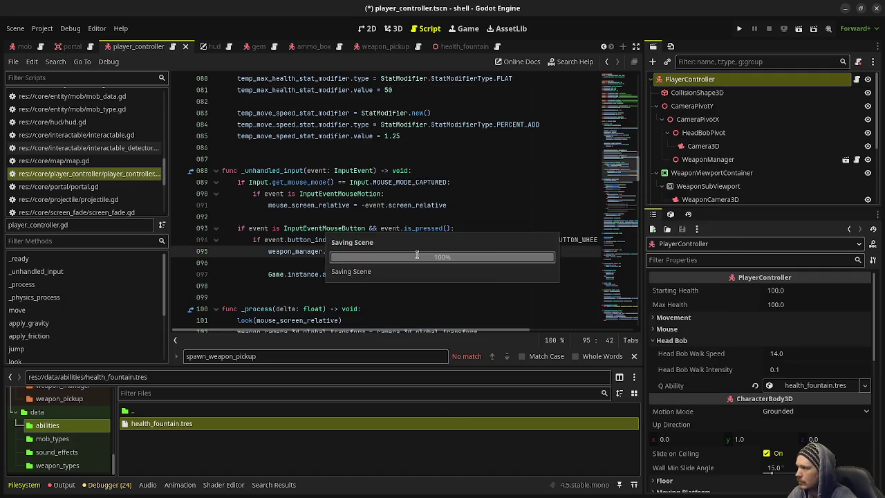
Below the interact check, add if Input.is_action_just_pressed("ability_q"): q_ability.execute(self)
{"action": "scroll", "coordinate": [415, 259], "scroll_direction": "down", "scroll_amount": 7}
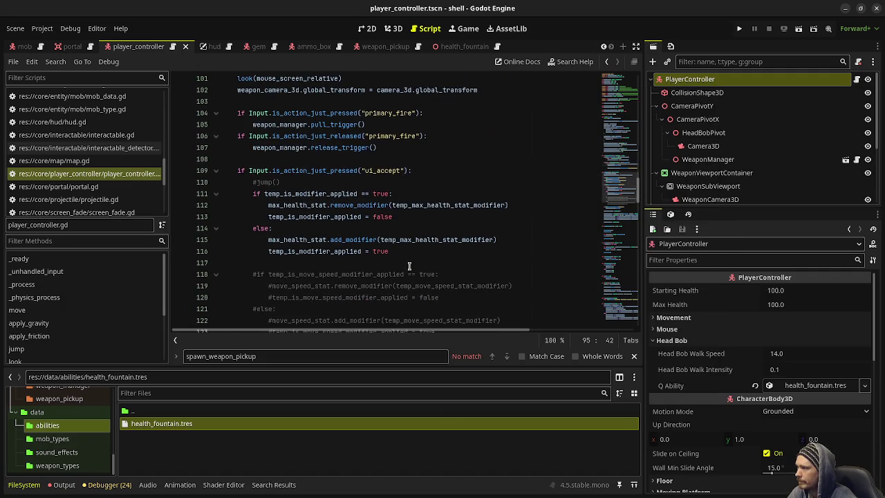
{"action": "scroll", "coordinate": [409, 267], "scroll_direction": "down", "scroll_amount": 4}
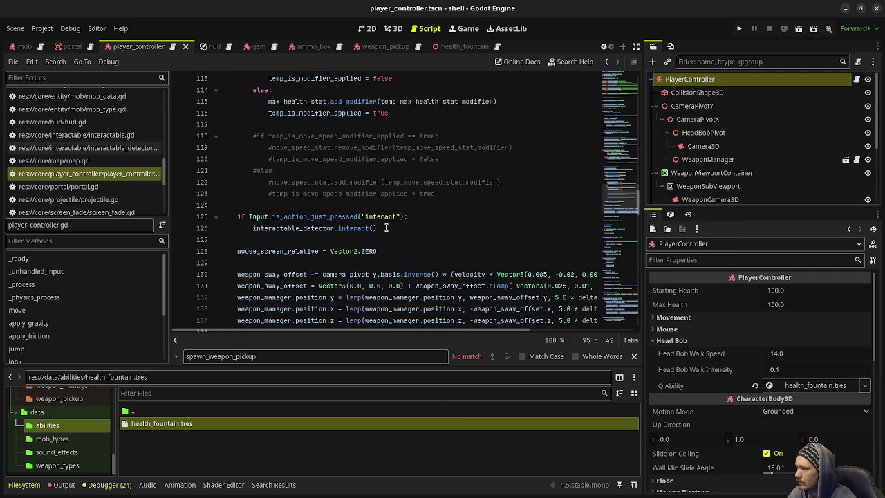
{"action": "left_click", "coordinate": [386, 228]}
{"action": "key", "text": "Return"}
{"action": "key", "text": "Return"}
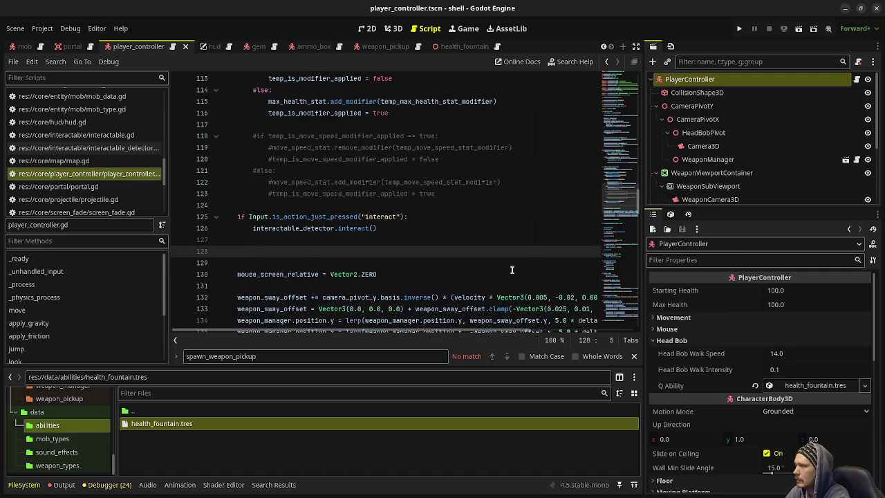
{"action": "type", "text": "if Input.is_action_just_pressed(\"ab"}
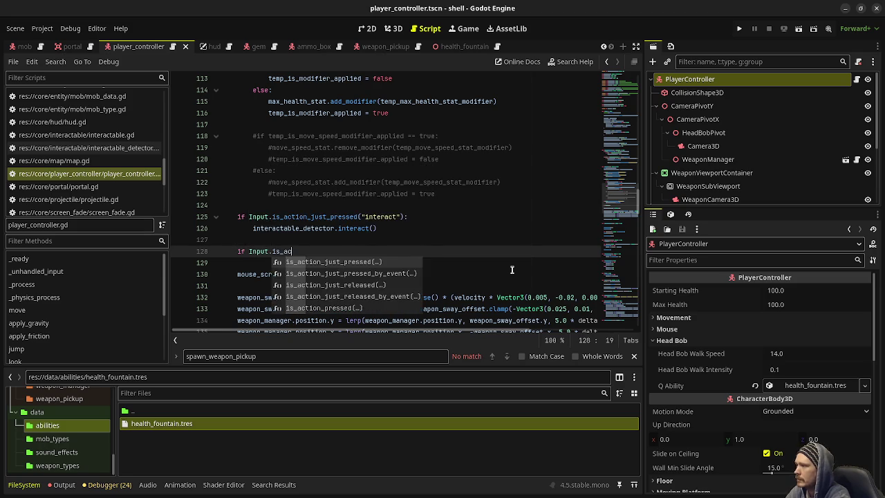
{"action": "key", "text": "Return"}
{"action": "type", "text": "\"ab\")"}
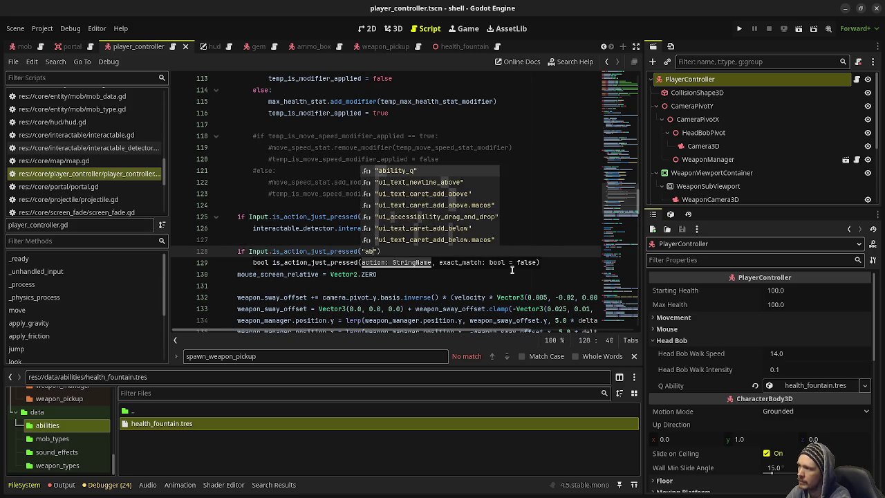
{"action": "key", "text": "Return"}
{"action": "type", "text": "\")"}
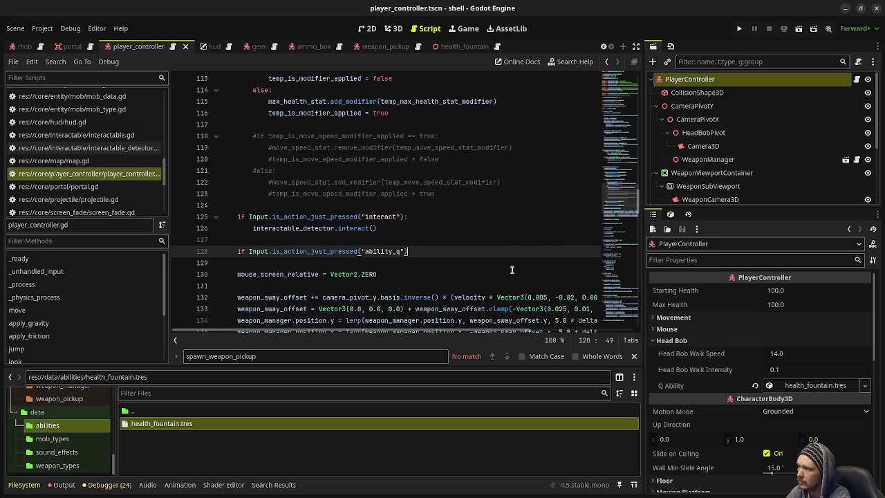
{"action": "type", "text": ":"}
{"action": "key", "text": "Return"}
{"action": "type", "text": "q_ability.p"}
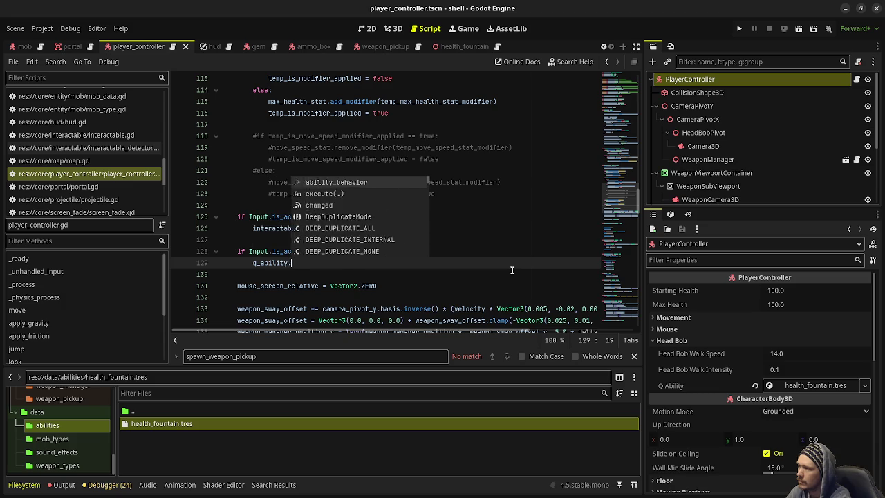
{"action": "key", "text": "BackSpace"}
{"action": "type", "text": "ex"}
{"action": "key", "text": "Return"}
{"action": "type", "text": "self)"}
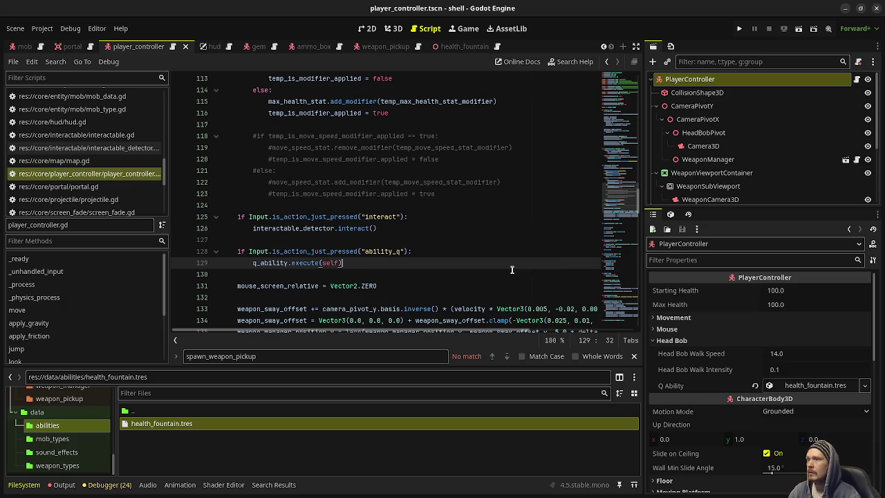
Run the project, fight through the dungeon onto the healing fountain reaching 97/150, then stop with F8
{"action": "left_click", "coordinate": [738, 29]}
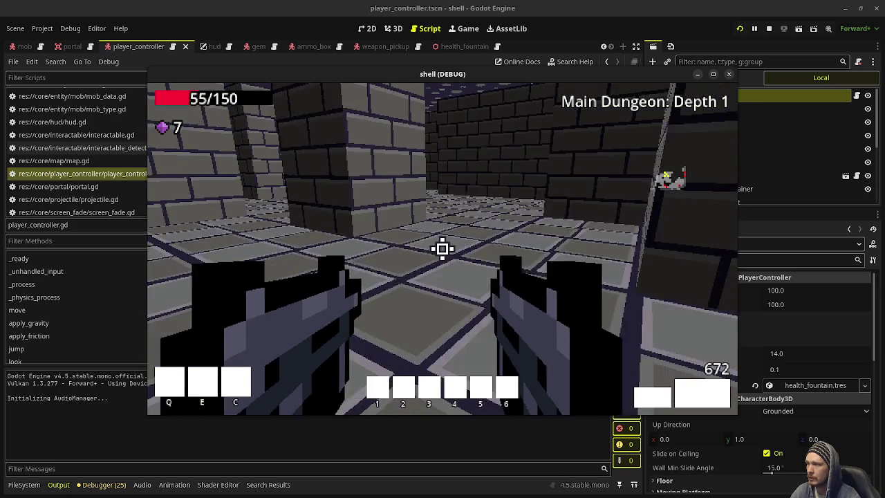
{"action": "key", "text": "w"}
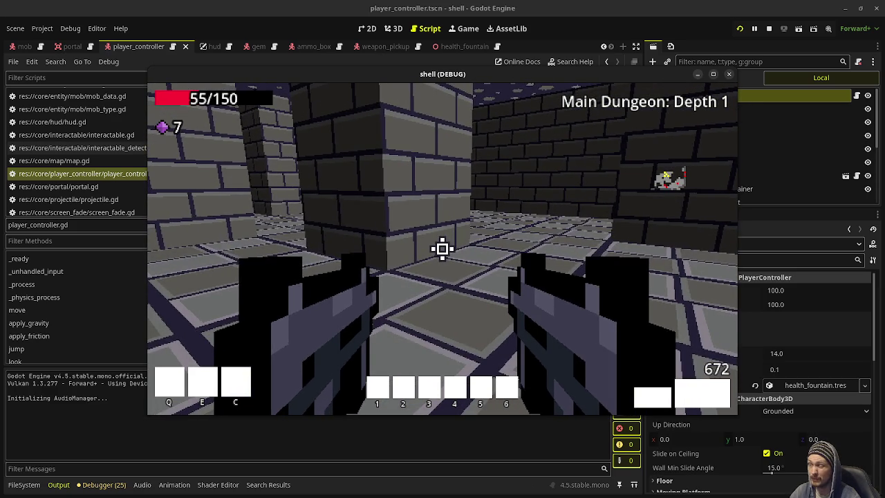
{"action": "key", "text": "w"}
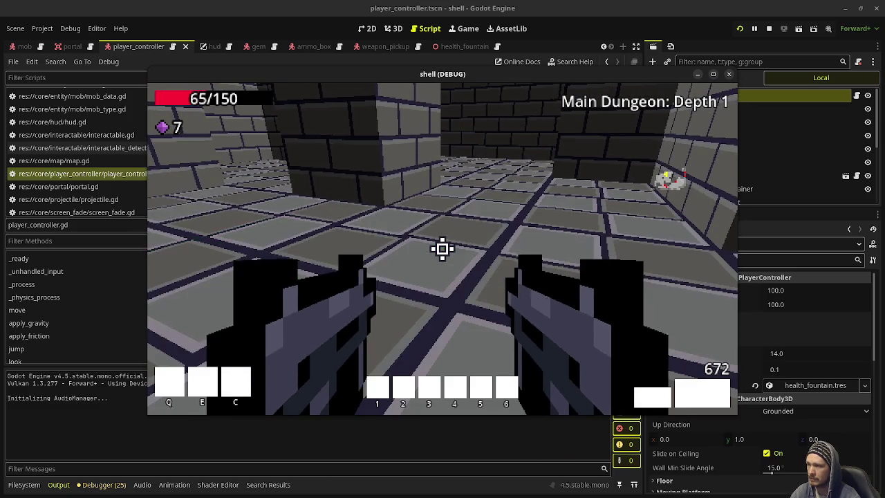
{"action": "key", "text": "w"}
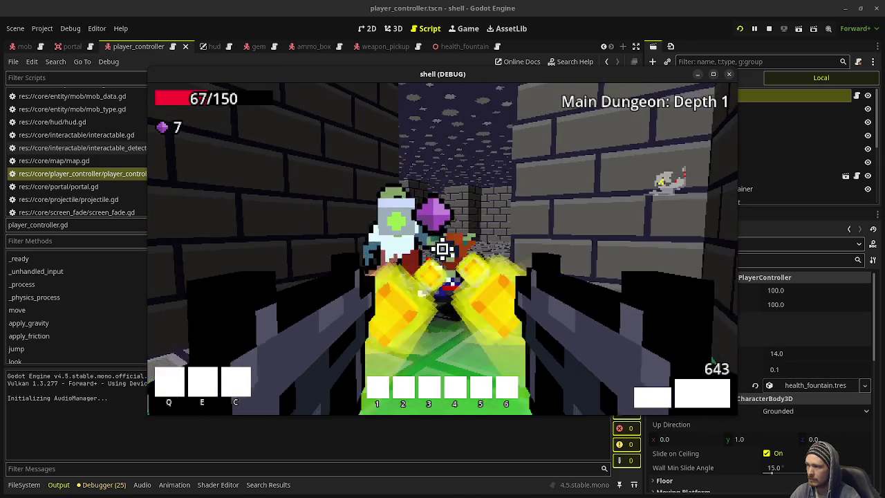
{"action": "left_click", "coordinate": [442, 249]}
{"action": "left_click", "coordinate": [443, 249]}
{"action": "key", "text": "w"}
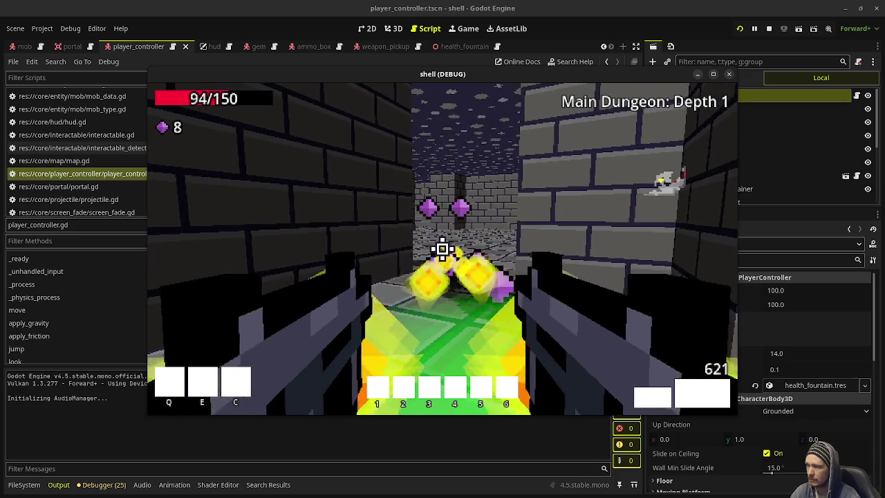
{"action": "left_click", "coordinate": [442, 249]}
{"action": "key", "text": "w"}
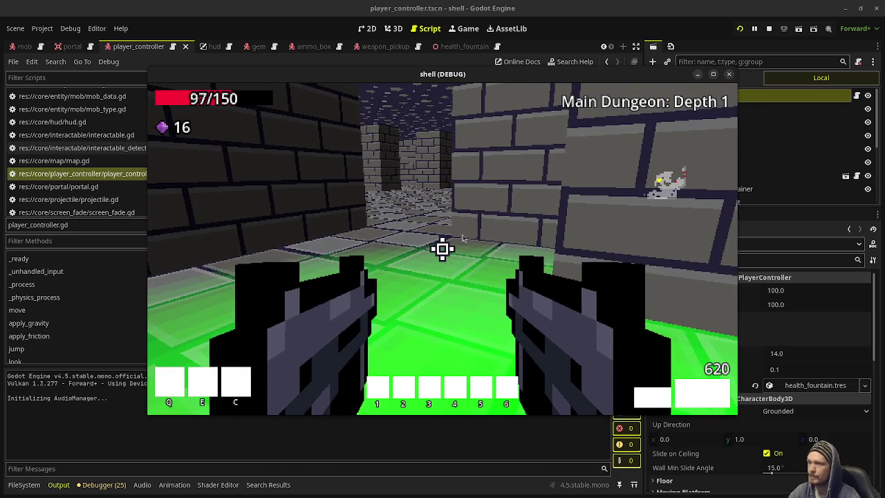
{"action": "key", "text": "F8"}
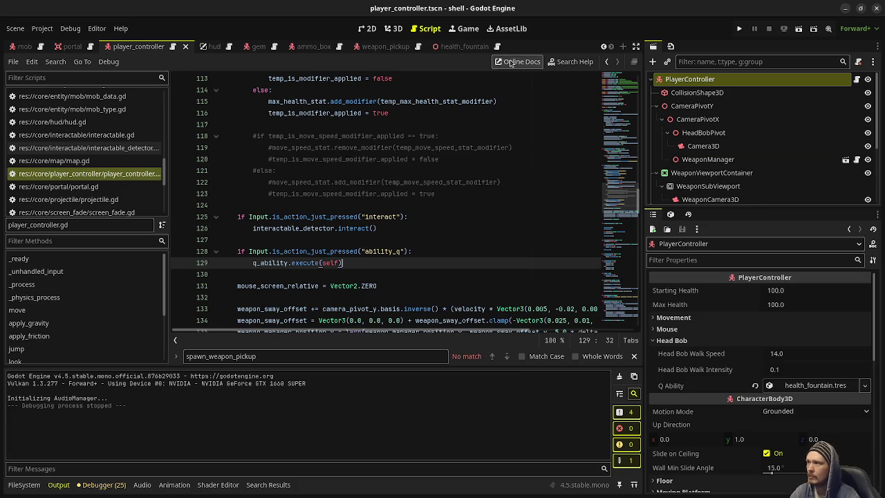
Check TickTimer's settings and open health_fountain.gd at the add_health(1.0) call
{"action": "left_click", "coordinate": [452, 47]}
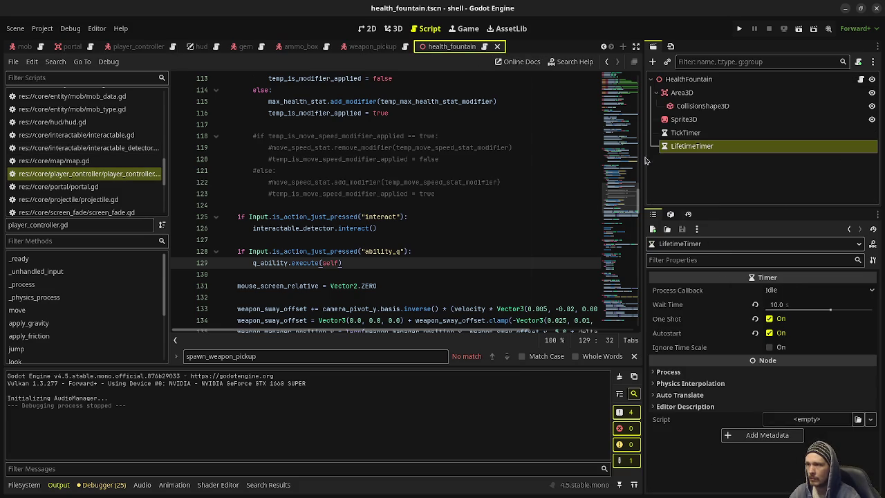
{"action": "left_click", "coordinate": [685, 133]}
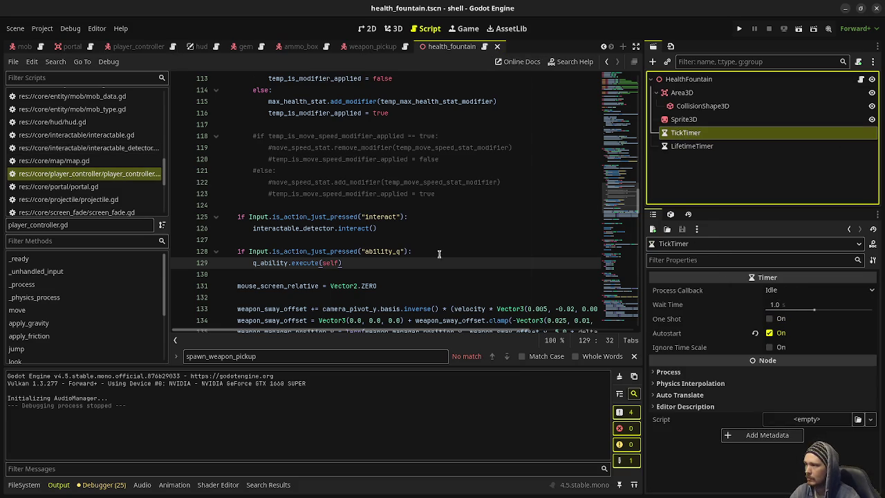
{"action": "scroll", "coordinate": [301, 192], "scroll_direction": "up", "scroll_amount": 15}
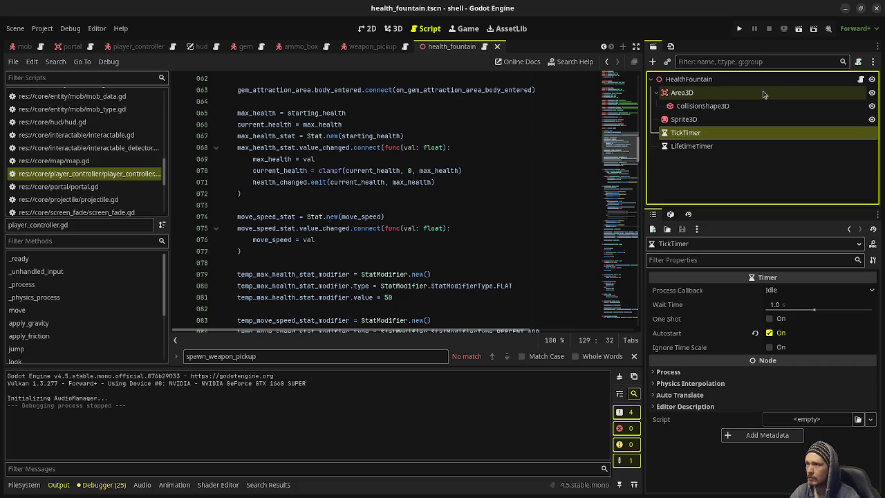
{"action": "left_click", "coordinate": [863, 82]}
{"action": "scroll", "coordinate": [372, 256], "scroll_direction": "down", "scroll_amount": 5}
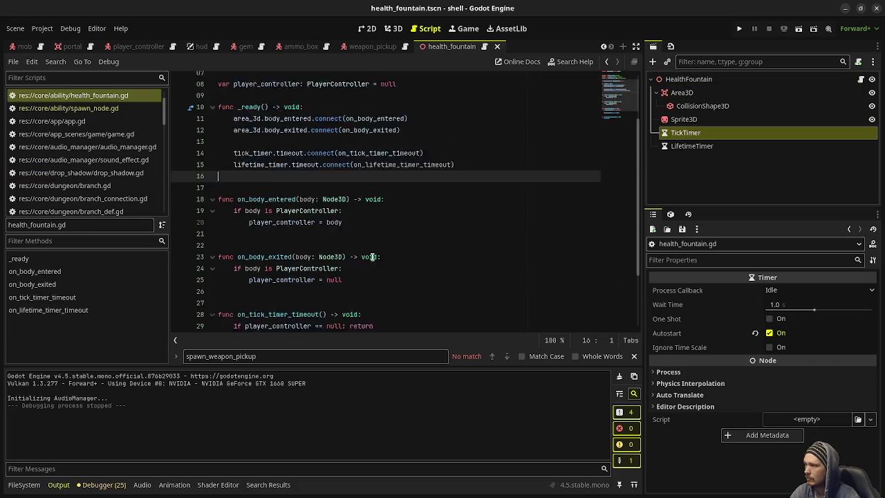
{"action": "left_click", "coordinate": [347, 262]}
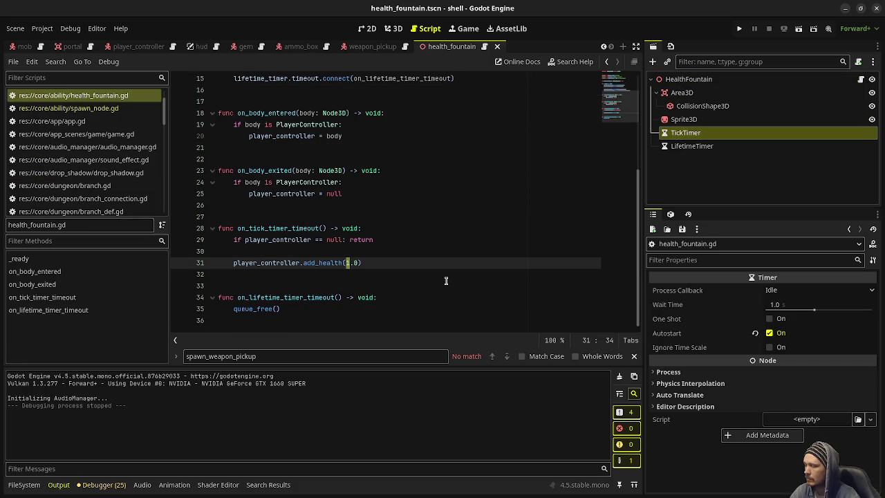
Change the tick heal to add_health(5.0) and launch the game with F5
{"action": "type", "text": "5"}
{"action": "key", "text": "F5"}
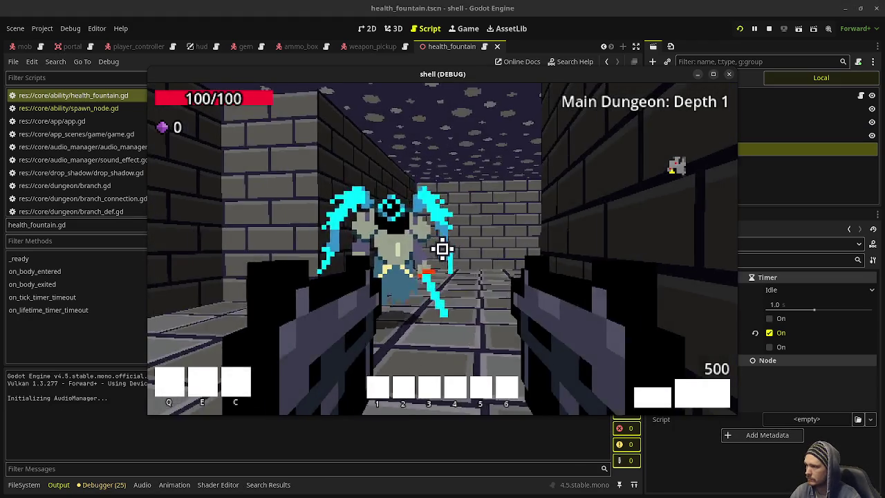
{"action": "left_click", "coordinate": [443, 249]}
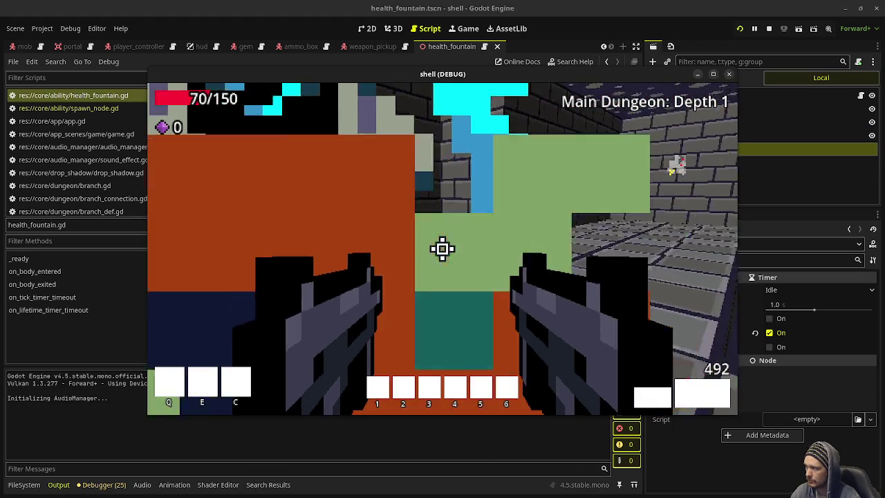
Shoot enemies down the corridor and heal on the fountain to 150/150 health
{"action": "left_click", "coordinate": [442, 249]}
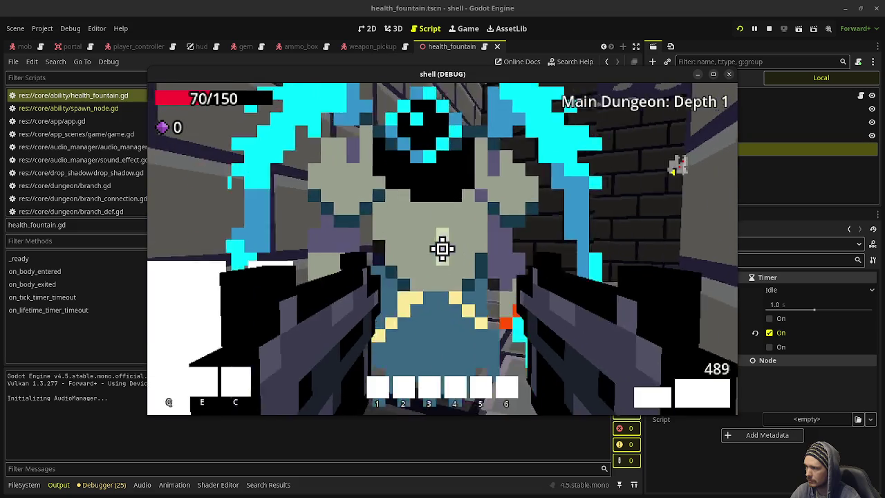
{"action": "left_click", "coordinate": [442, 249]}
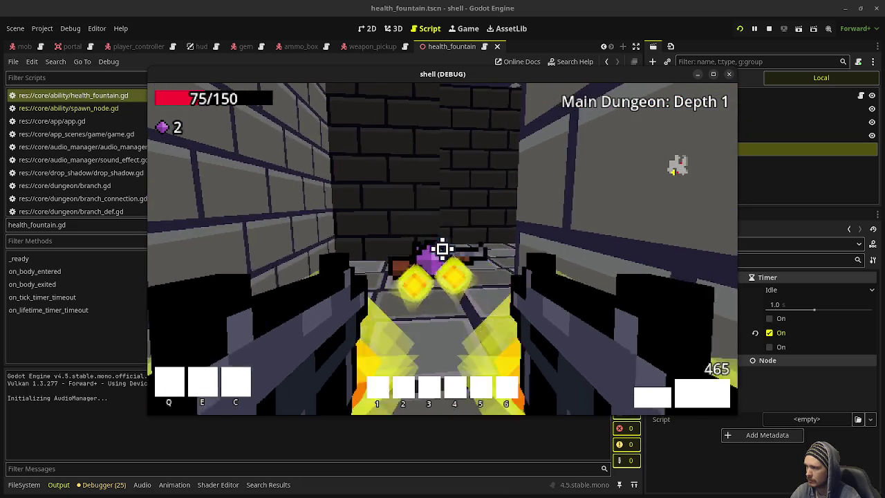
{"action": "key", "text": "w"}
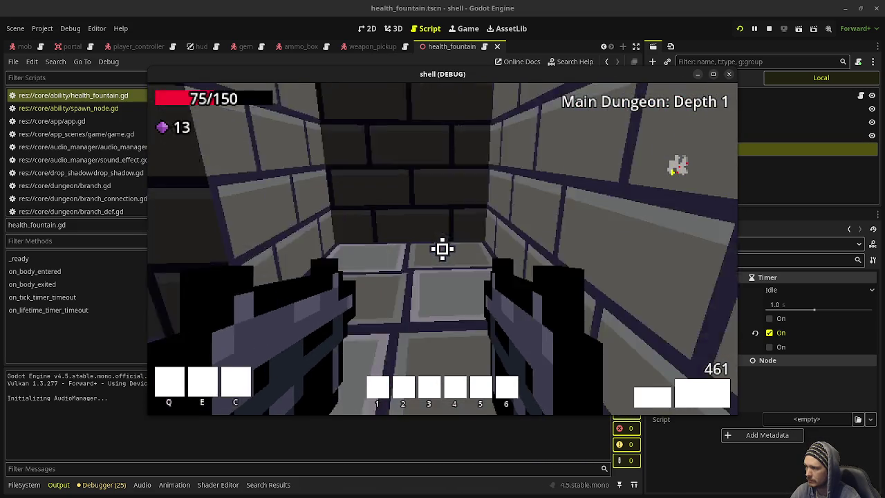
{"action": "key", "text": "w"}
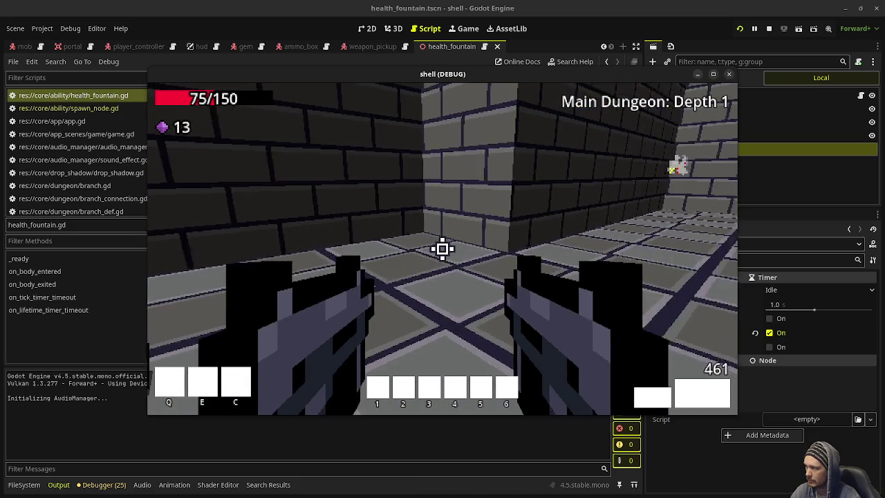
{"action": "key", "text": "w"}
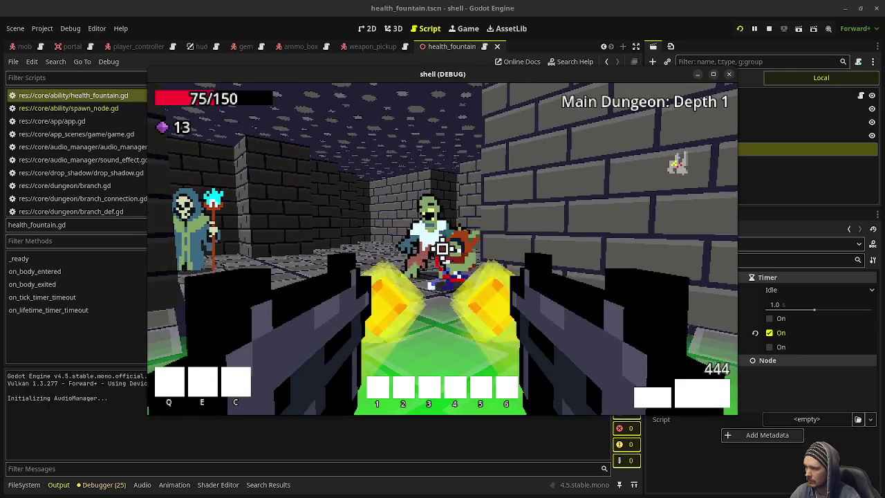
{"action": "left_click", "coordinate": [443, 249]}
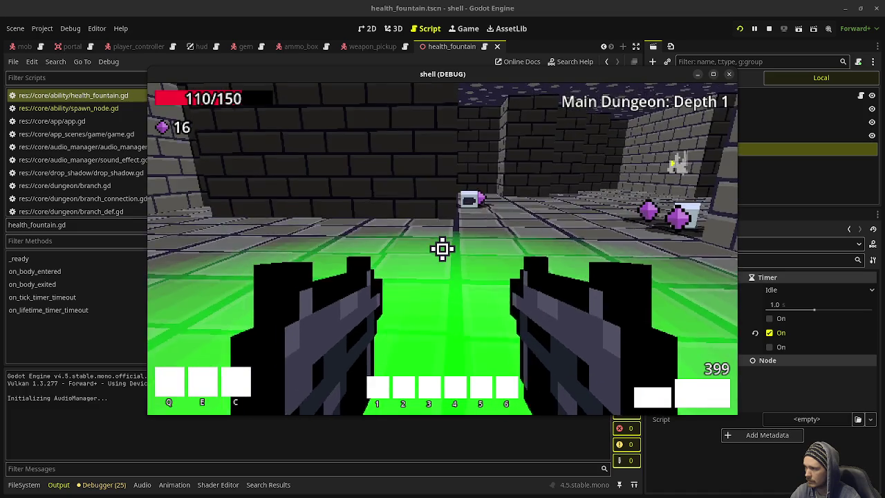
{"action": "mouse_move", "coordinate": [442, 249]}
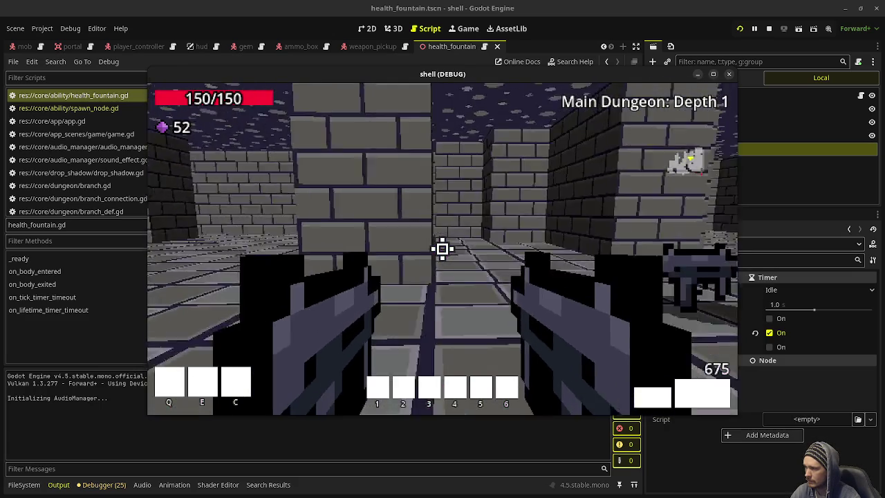
{"action": "key", "text": "w"}
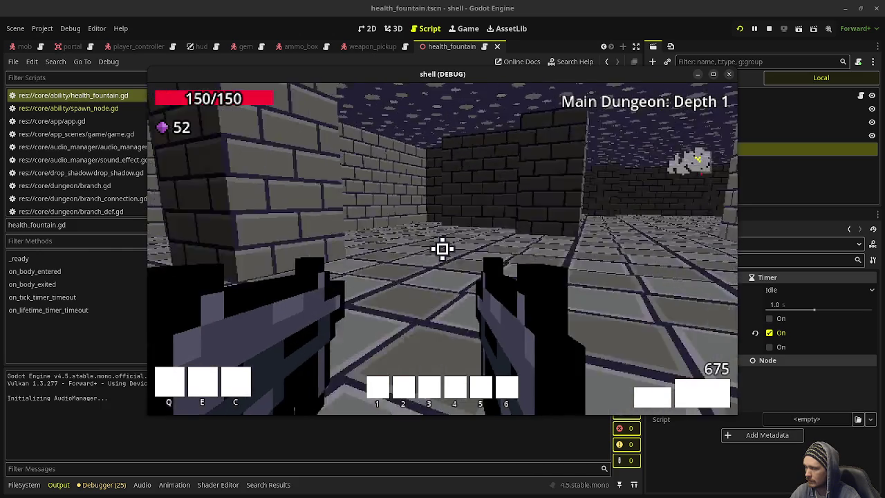
{"action": "key", "text": "w"}
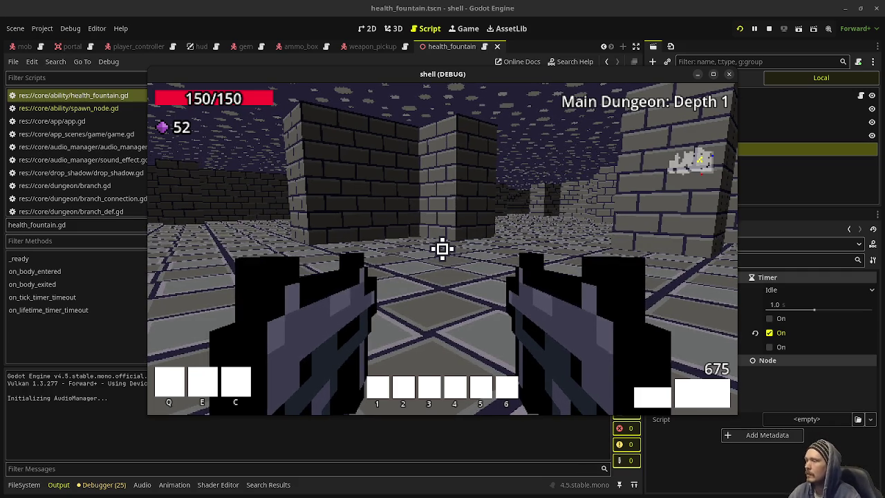
Walk through the dungeon into the portal to the next depth, firing at the enemy ahead
{"action": "key", "text": "w"}
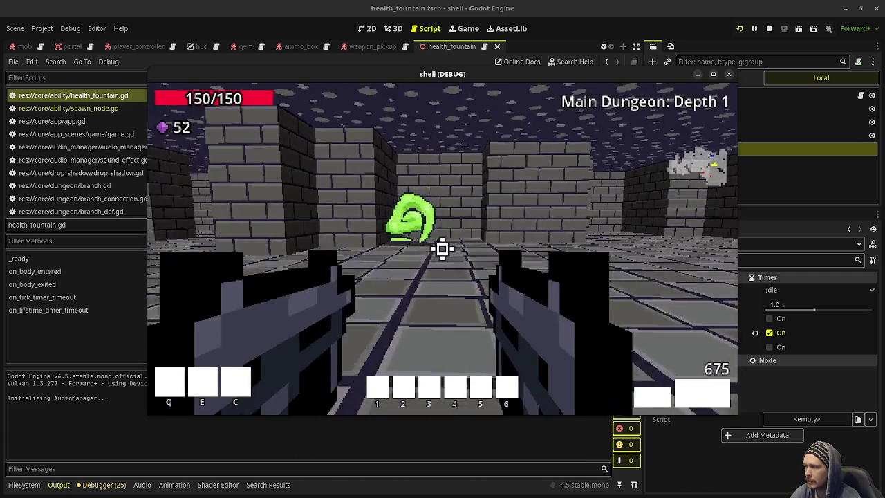
{"action": "key", "text": "w"}
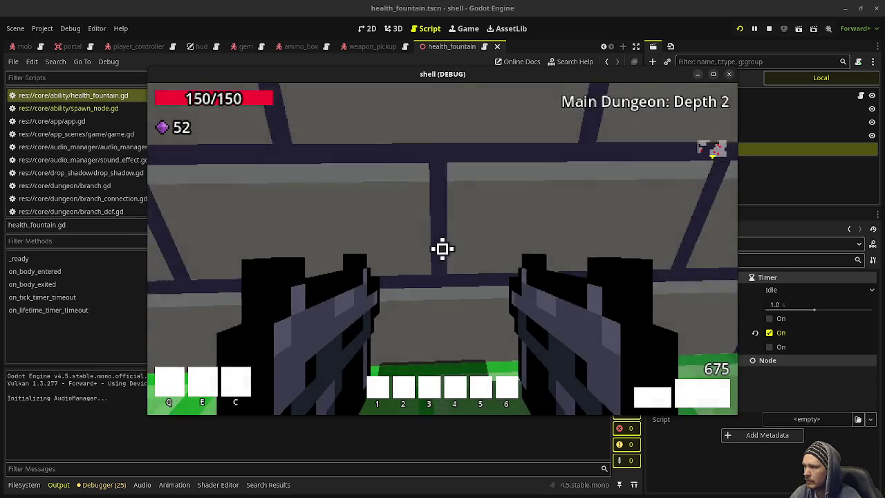
{"action": "key", "text": "w"}
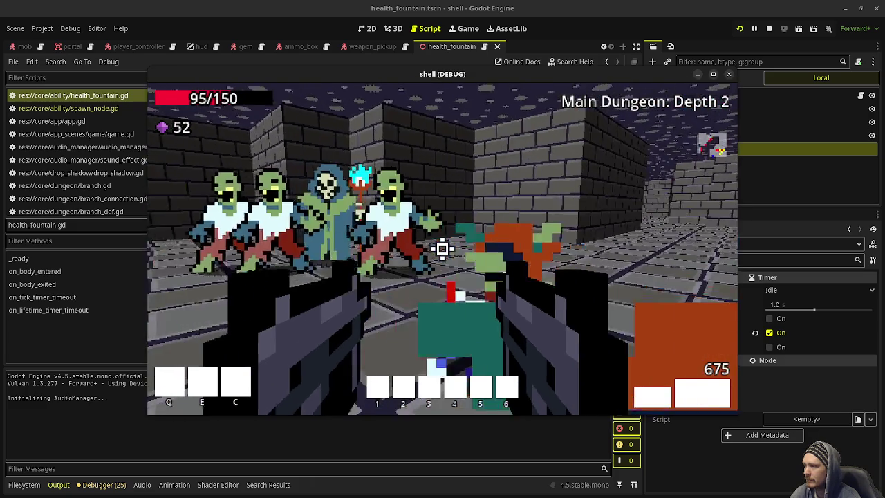
{"action": "left_click_drag", "start_coordinate": [443, 249], "coordinate": [442, 249]}
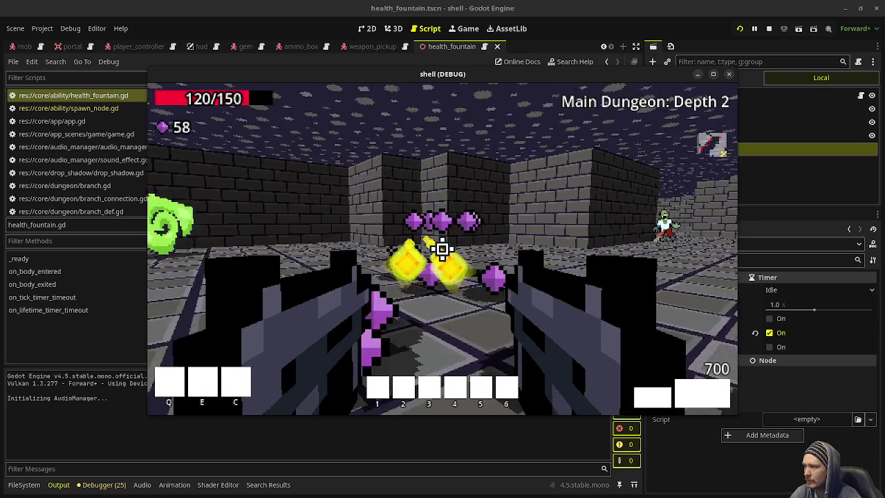
Collect gems down the corridor and stand in the green fountain to heal to 140/150
{"action": "key", "text": "w"}
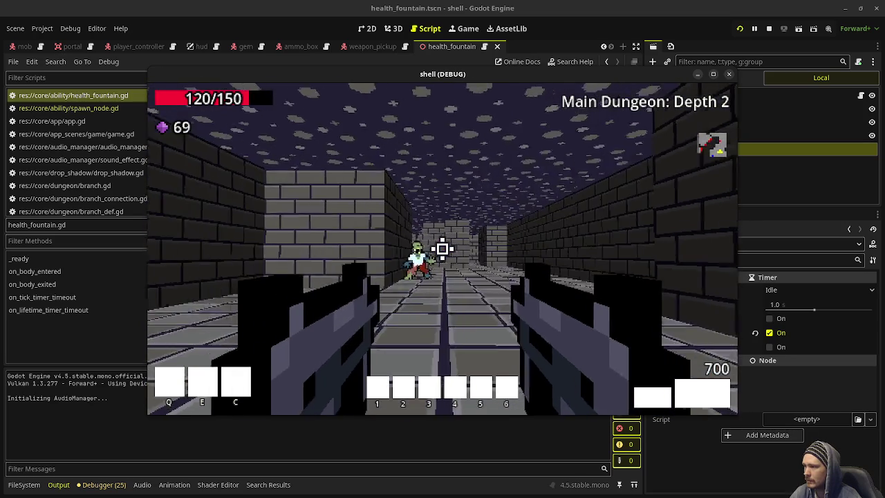
{"action": "key", "text": "w"}
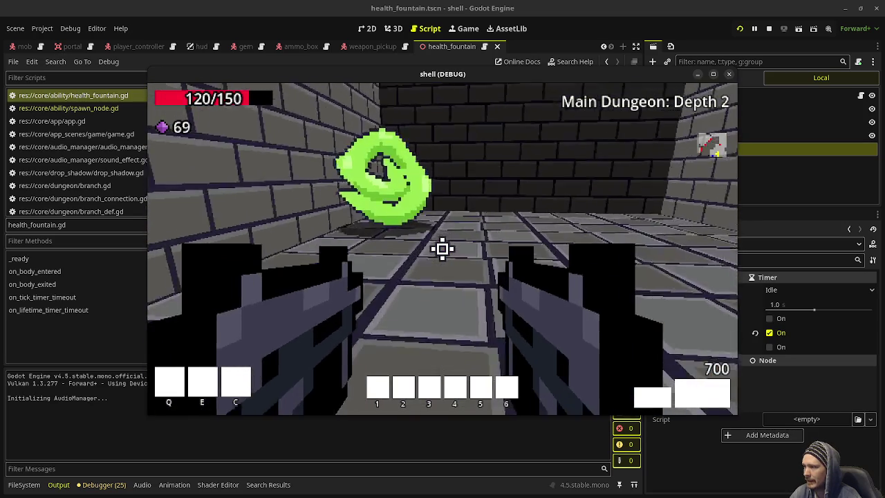
{"action": "key", "text": "w"}
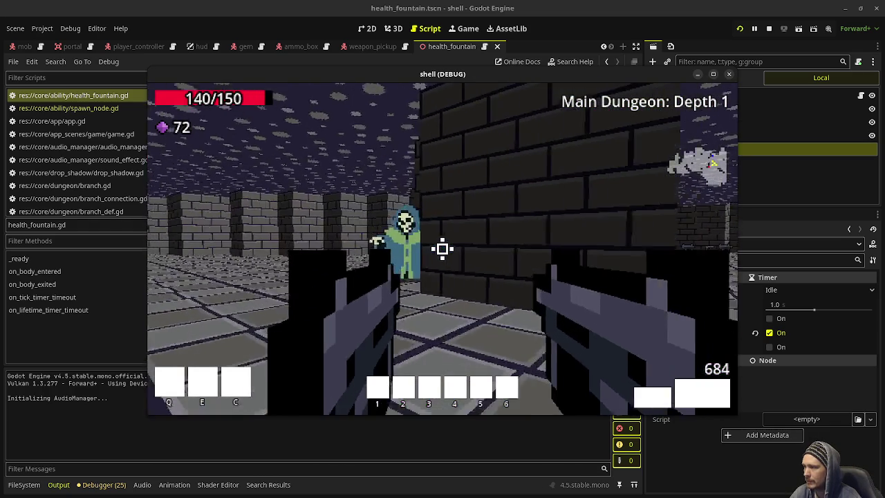
{"action": "left_click", "coordinate": [442, 249]}
{"action": "key", "text": "w"}
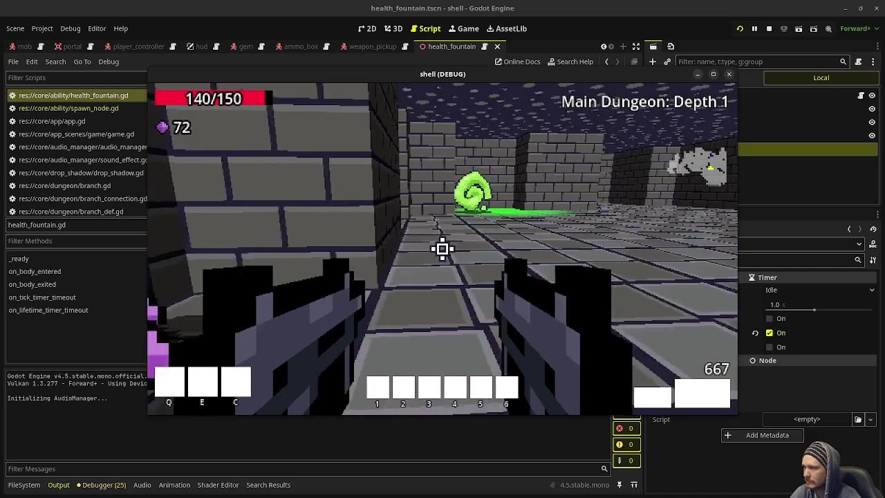
{"action": "key", "text": "w"}
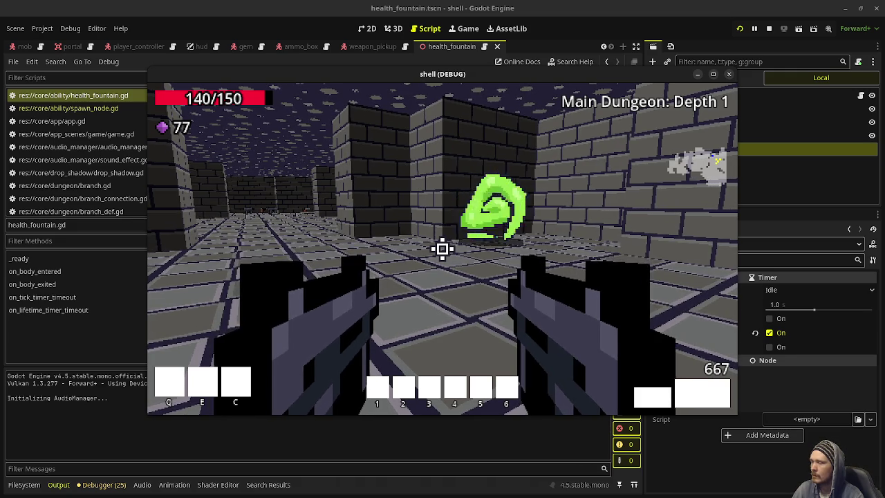
{"action": "key", "text": "w"}
{"action": "key", "text": "w"}
{"action": "key", "text": "w"}
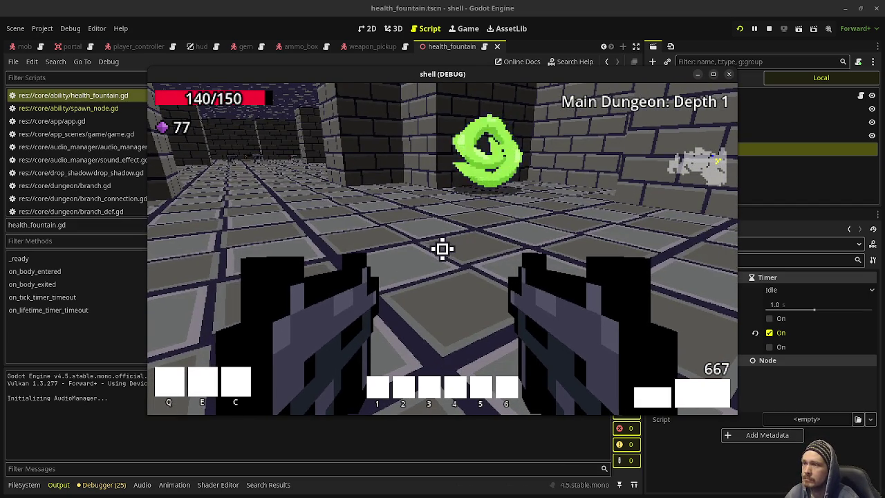
{"action": "key", "text": "w"}
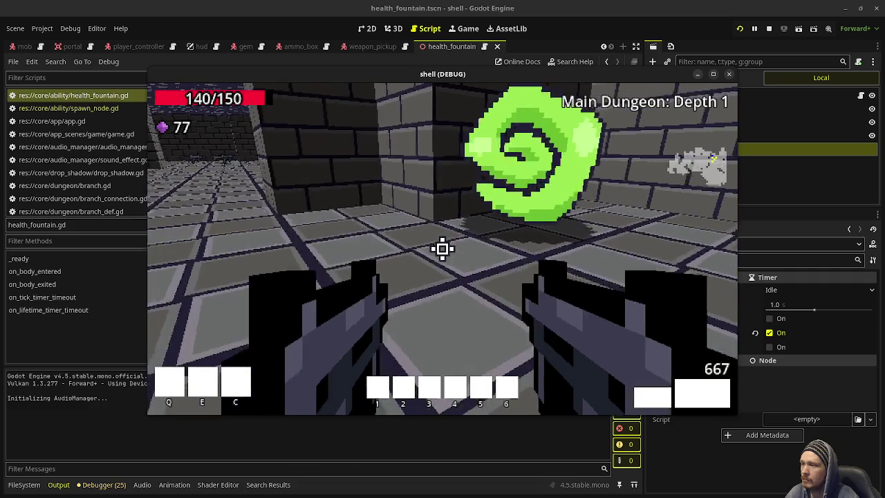
{"action": "key", "text": "w"}
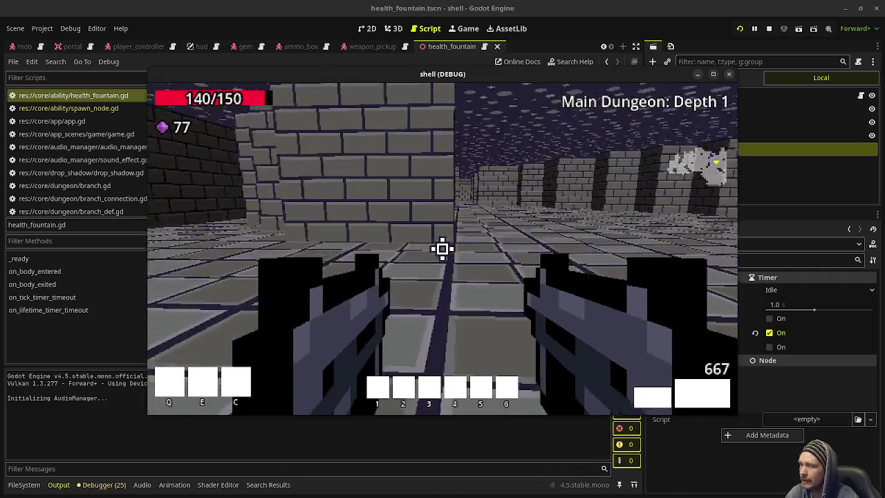
{"action": "key", "text": "w"}
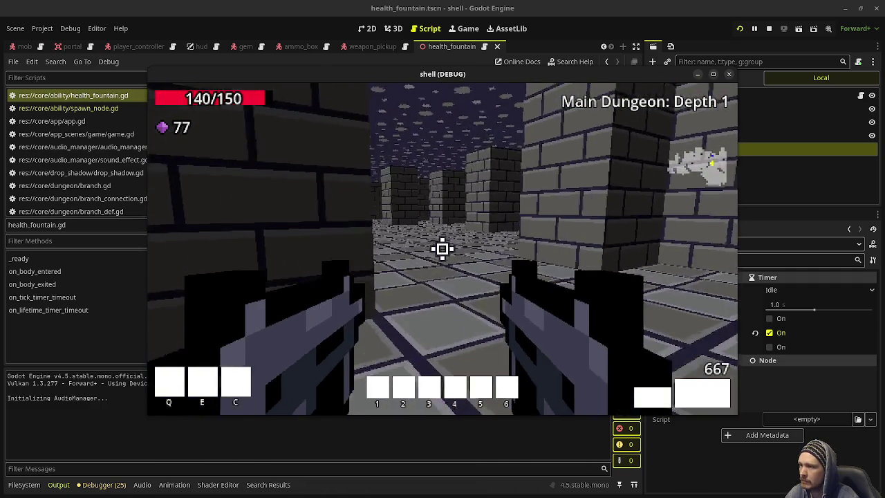
{"action": "key", "text": "w"}
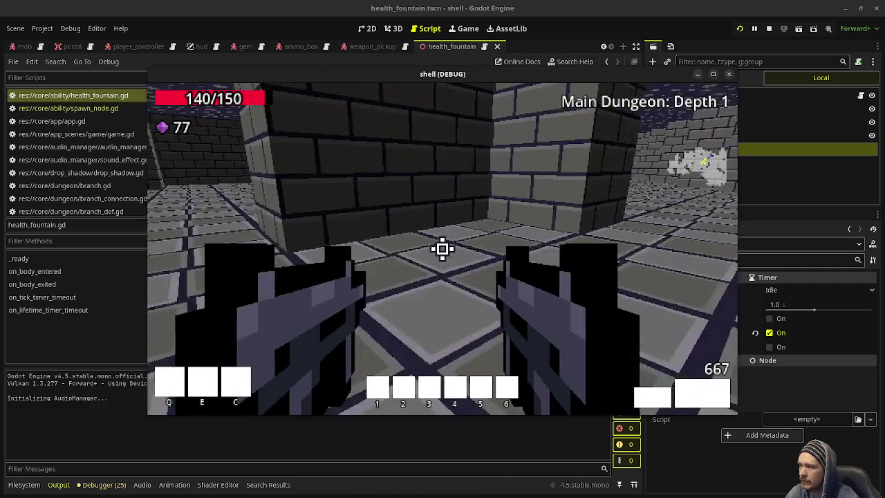
{"action": "left_click", "coordinate": [769, 28]}
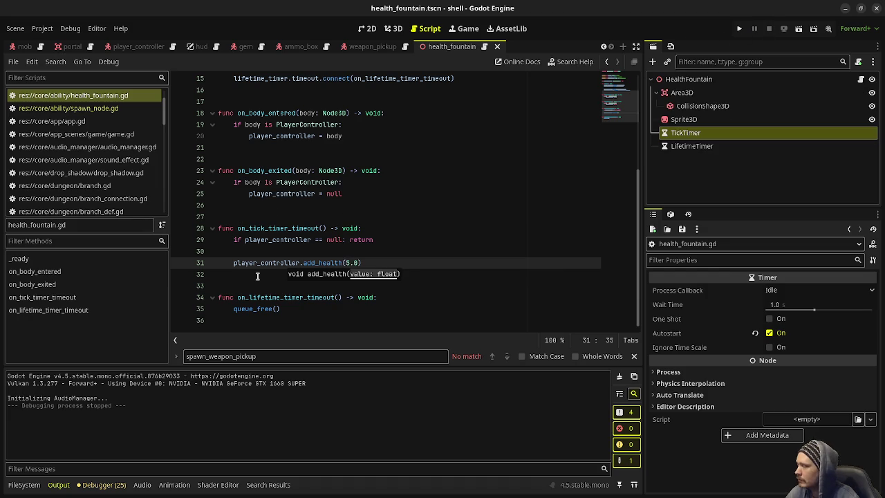
Show the FileSystem dock and select the data/abilities folder
{"action": "left_click", "coordinate": [24, 484]}
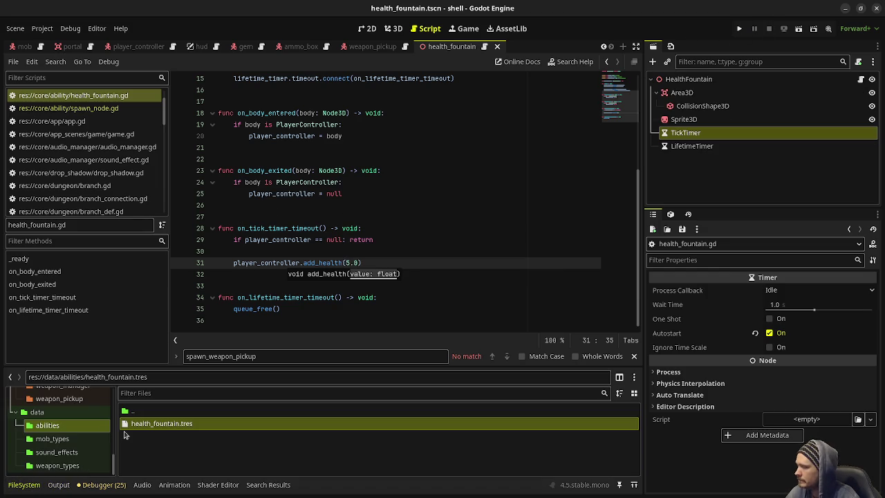
{"action": "scroll", "coordinate": [73, 420], "scroll_direction": "up", "scroll_amount": 2}
{"action": "scroll", "coordinate": [65, 429], "scroll_direction": "down", "scroll_amount": 2}
{"action": "left_click", "coordinate": [45, 426]}
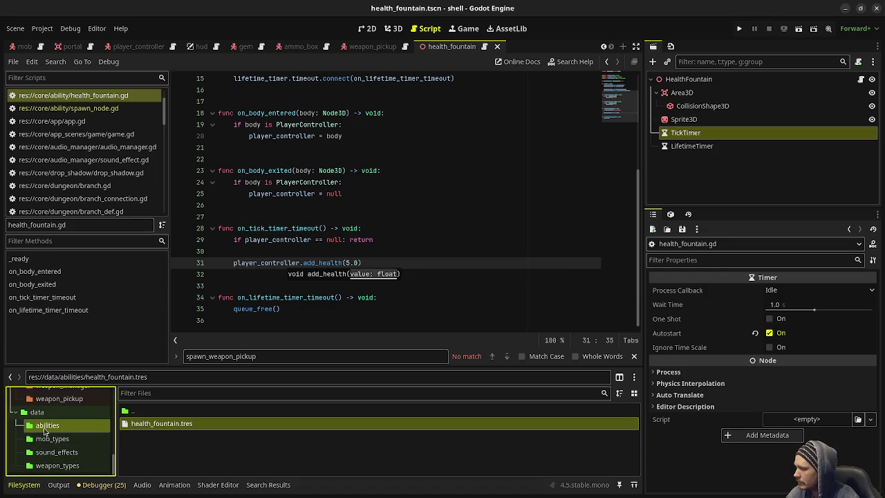
{"action": "left_click", "coordinate": [156, 454]}
Create a new Ability resource there and save it as adrenaline.tres
{"action": "right_click", "coordinate": [157, 454]}
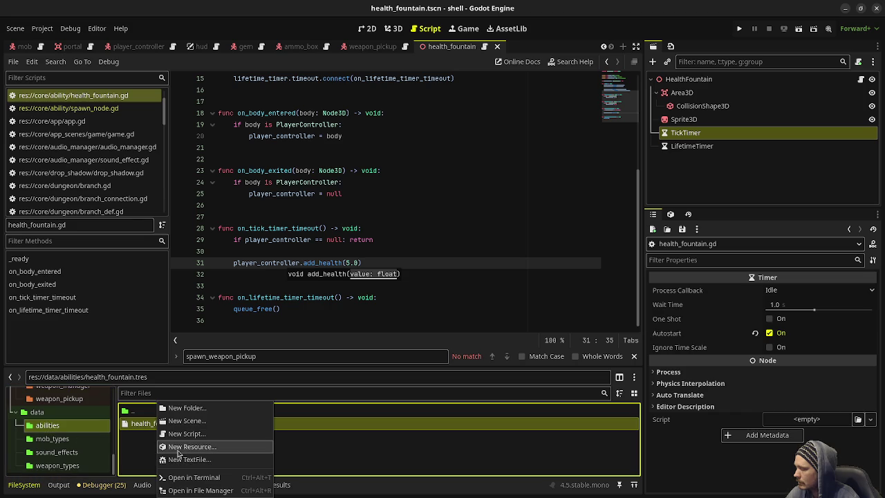
{"action": "left_click", "coordinate": [183, 450]}
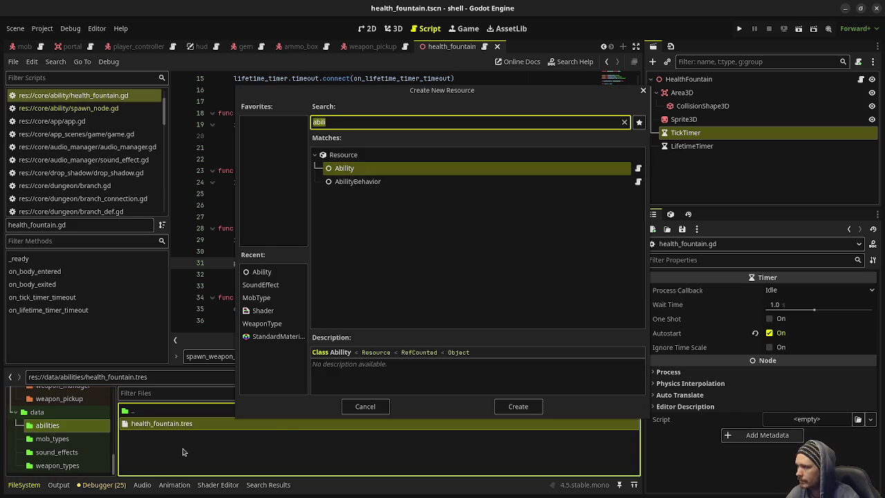
{"action": "key", "text": "Return"}
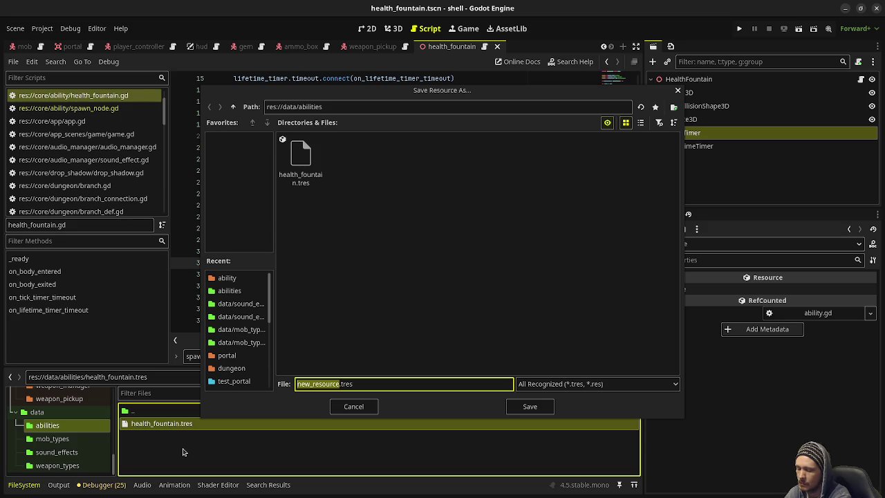
{"action": "type", "text": "adrenaline"}
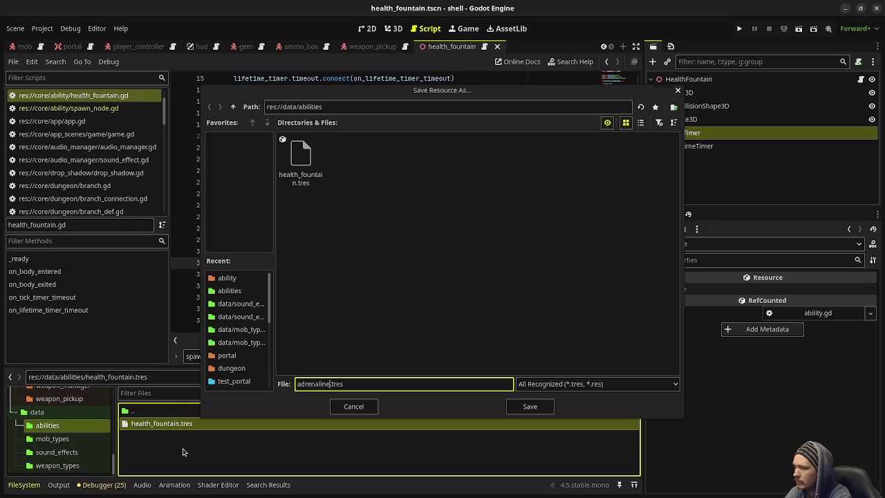
{"action": "key", "text": "Return"}
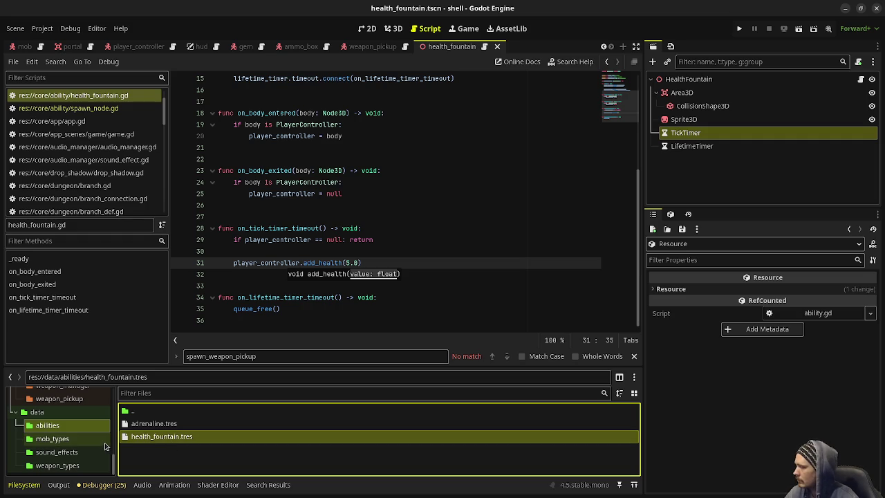
{"action": "scroll", "coordinate": [104, 446], "scroll_direction": "up", "scroll_amount": 10}
Open the core/ability folder listing ability.gd, ability_behavior.gd, health_fountain.gd and spawn_node.gd
{"action": "scroll", "coordinate": [32, 428], "scroll_direction": "up", "scroll_amount": 5}
{"action": "left_click", "coordinate": [45, 448]}
{"action": "scroll", "coordinate": [174, 439], "scroll_direction": "down", "scroll_amount": 1}
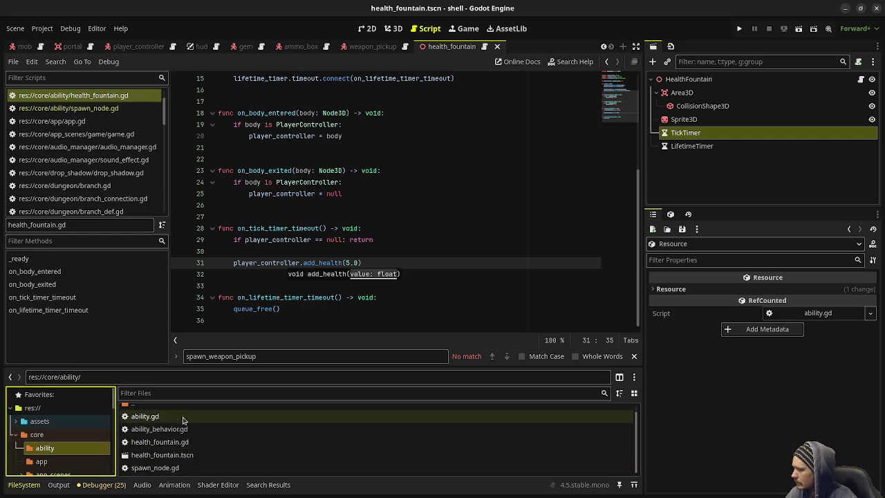
{"action": "scroll", "coordinate": [183, 420], "scroll_direction": "up", "scroll_amount": 1}
{"action": "right_click", "coordinate": [67, 448]}
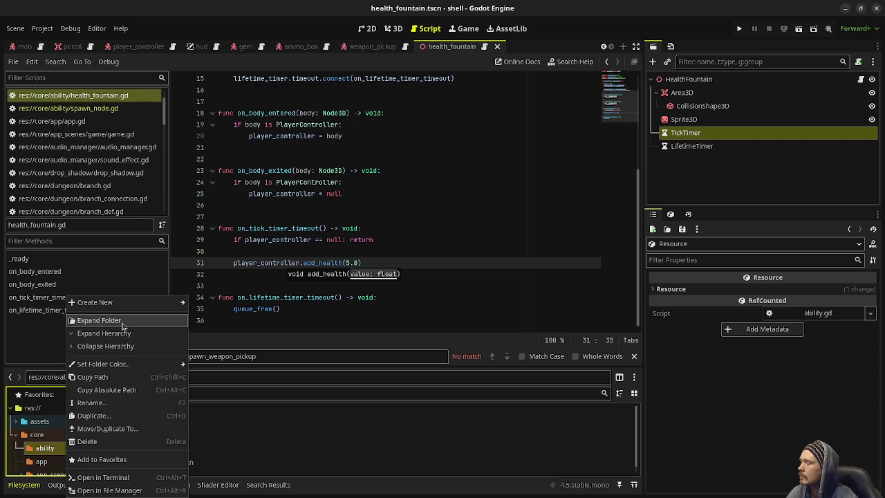
{"action": "left_click", "coordinate": [320, 322]}
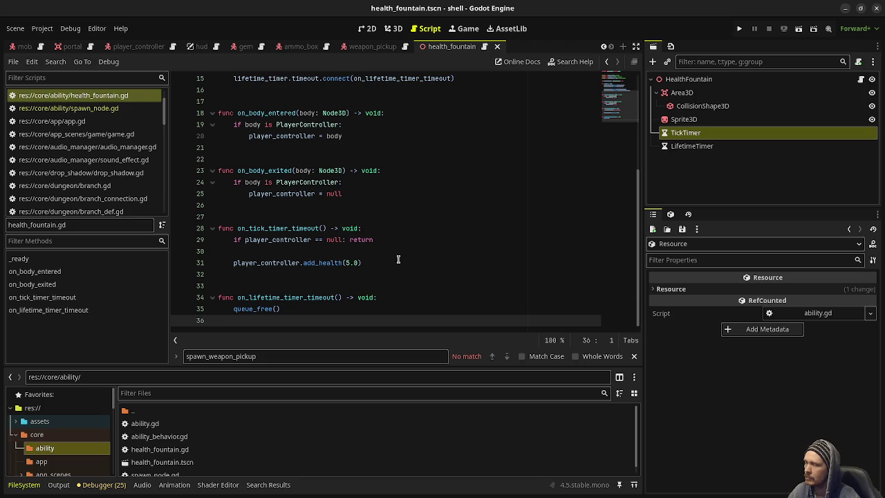
In ability.gd, add the comment '# right now we can spam abilities, they have no cooldown nor cost' and save
{"action": "double_click", "coordinate": [164, 423]}
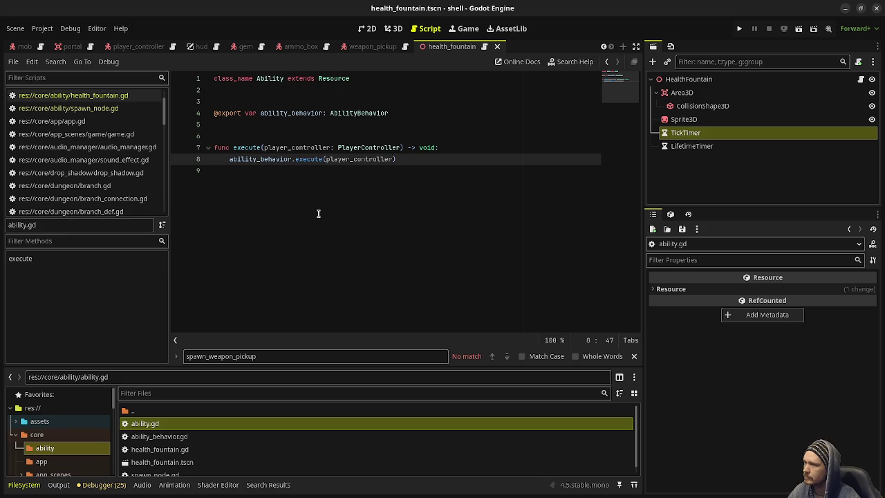
{"action": "left_click", "coordinate": [340, 101]}
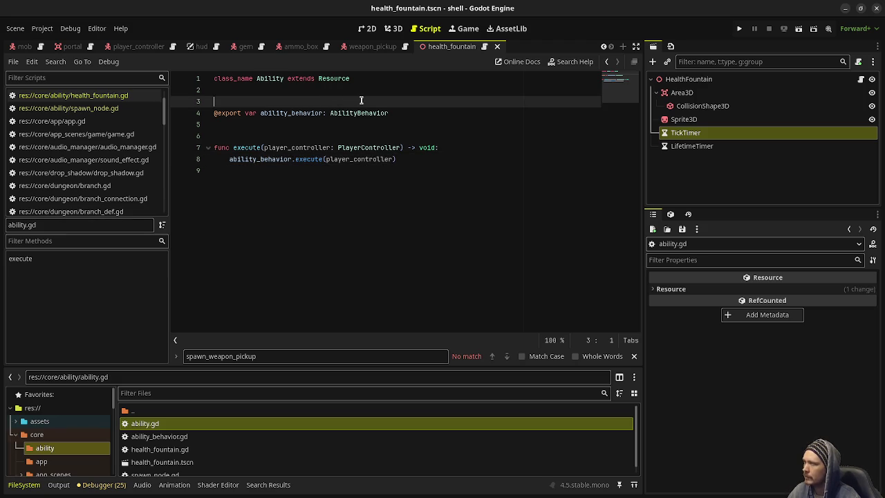
{"action": "key", "text": "Return"}
{"action": "key", "text": "Return"}
{"action": "key", "text": "Return"}
{"action": "key", "text": "Up"}
{"action": "key", "text": "Up"}
{"action": "type", "text": "# right n"}
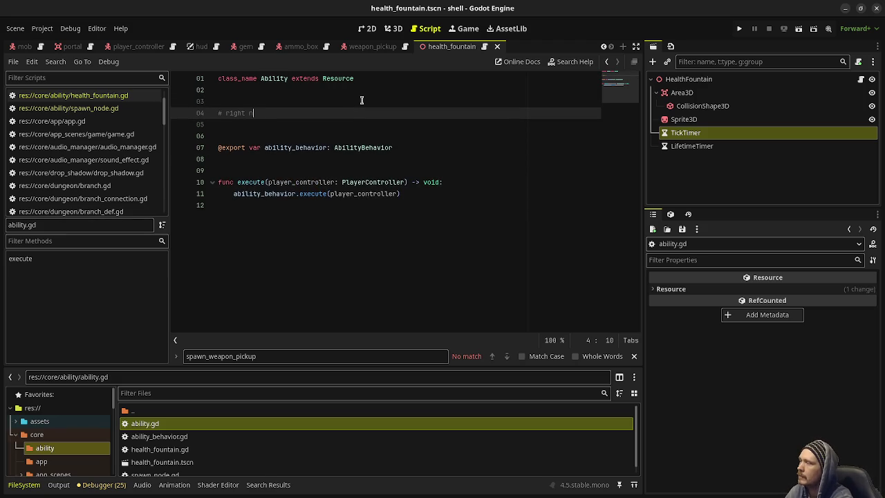
{"action": "type", "text": "ow "}
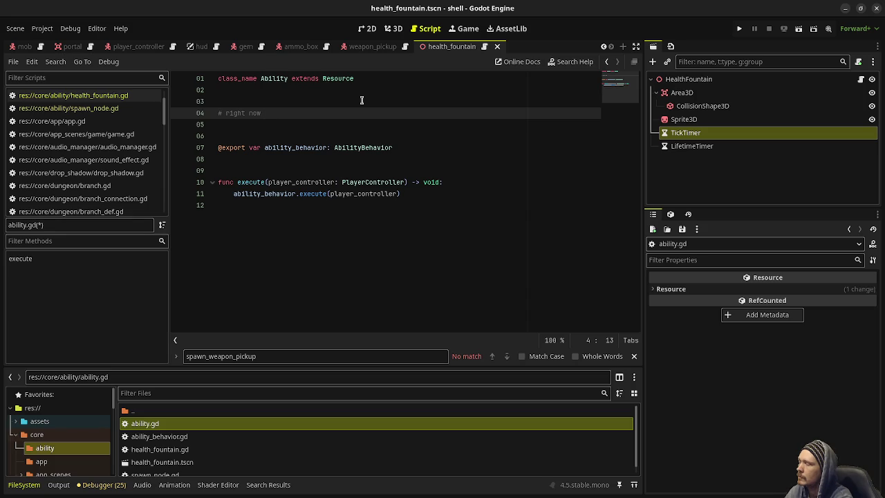
{"action": "type", "text": "we can "}
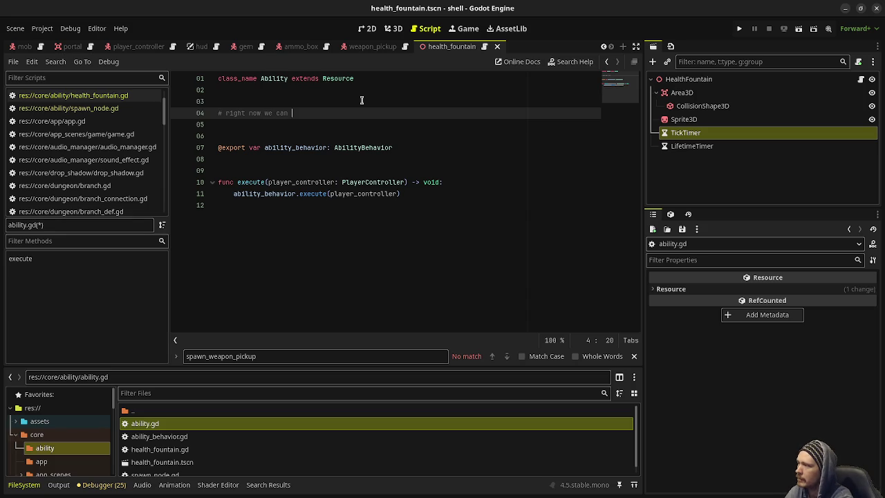
{"action": "type", "text": "spam abilities, "}
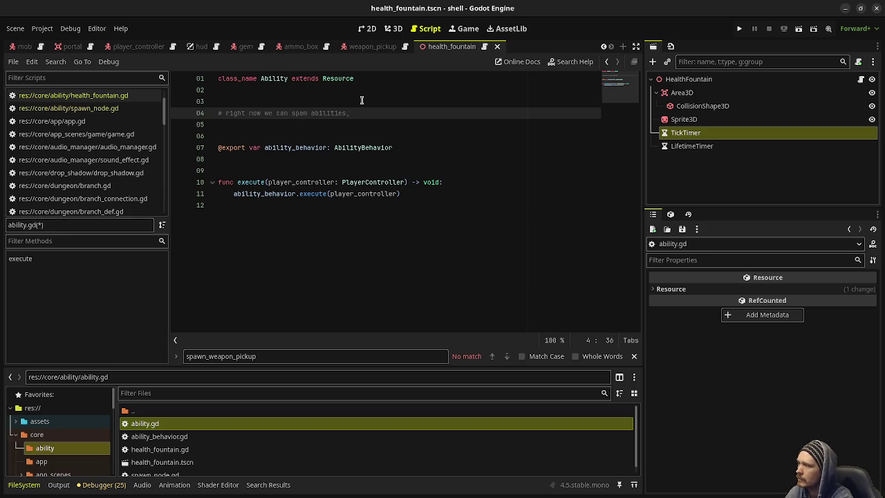
{"action": "type", "text": "they have no cooldown "}
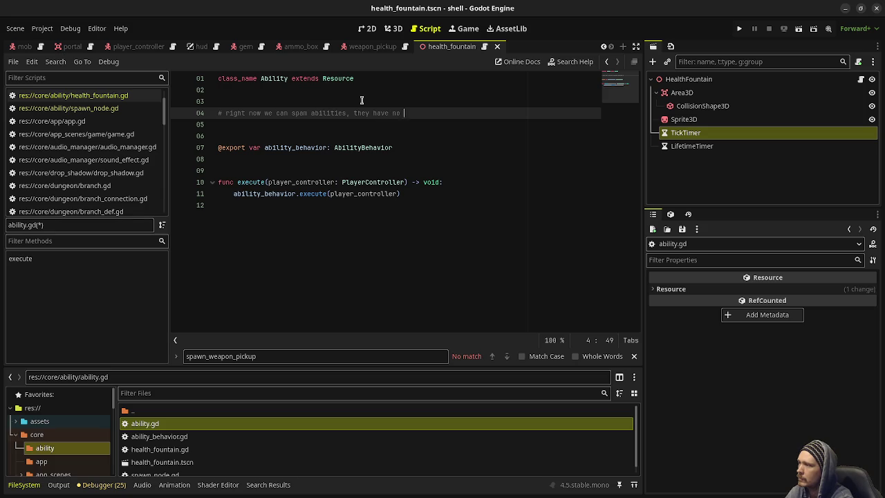
{"action": "type", "text": "nor cost"}
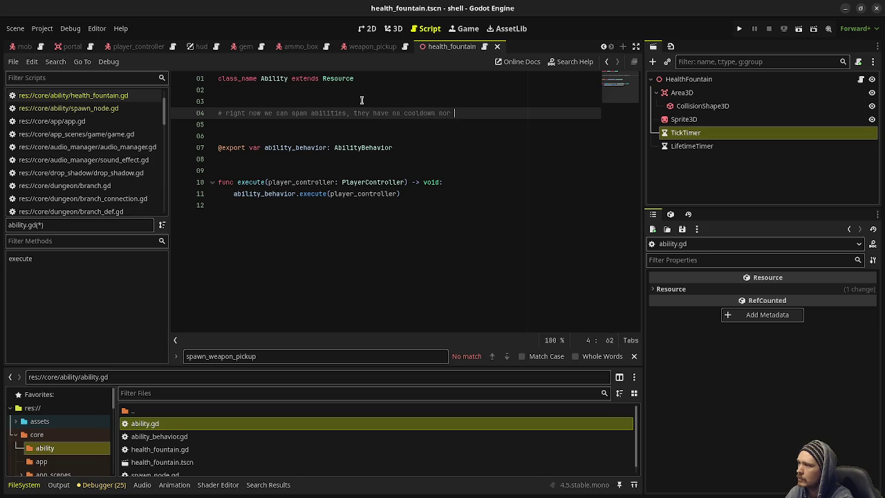
{"action": "key", "text": "ctrl+s"}
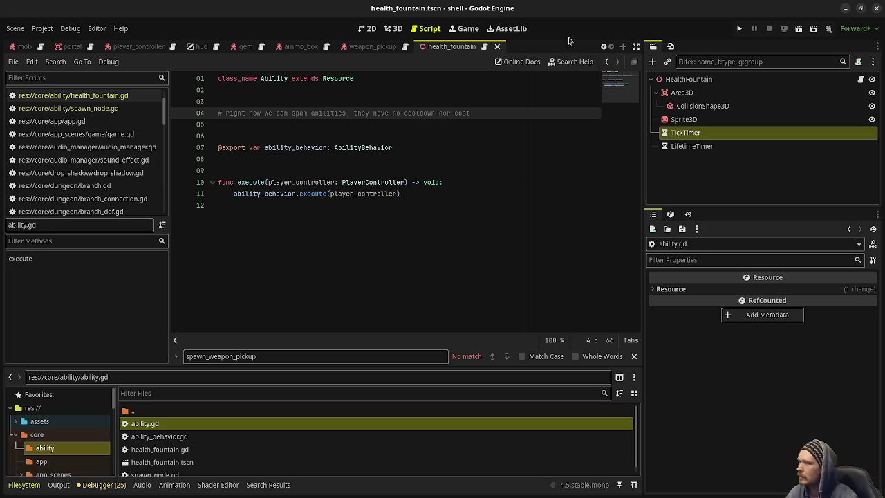
{"action": "left_click", "coordinate": [420, 147]}
{"action": "key", "text": "Return"}
{"action": "type", "text": "@export"}
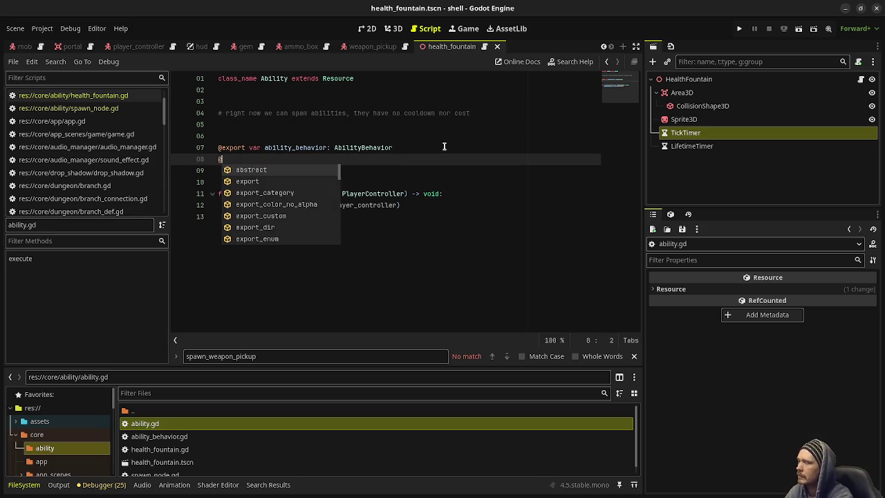
{"action": "type", "text": "r ab"}
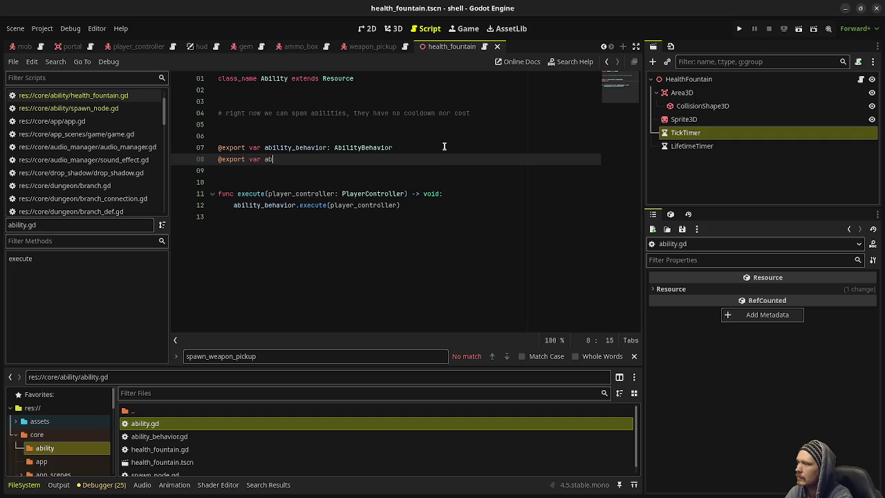
{"action": "type", "text": "ility_cost: "}
{"action": "type", "text": "AbilityCost"}
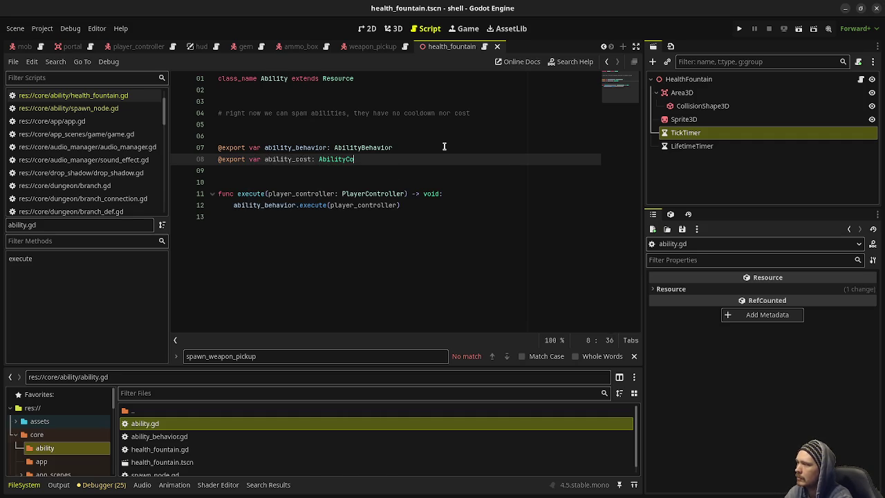
{"action": "key", "text": "ctrl+k"}
{"action": "key", "text": "Return"}
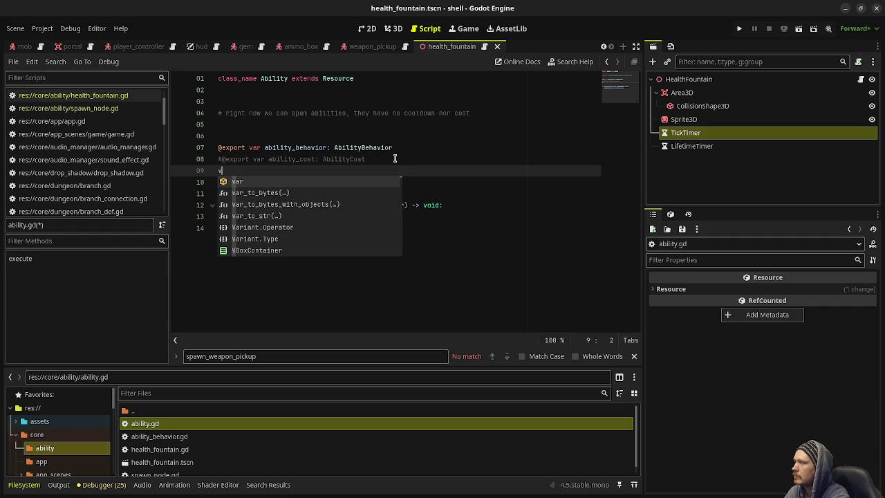
{"action": "type", "text": "#@"}
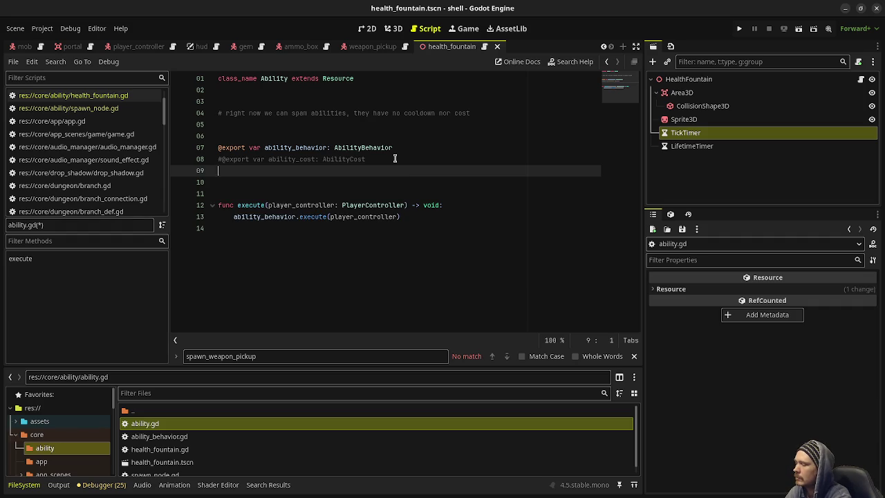
{"action": "type", "text": "export var coo"}
{"action": "type", "text": "ldown"}
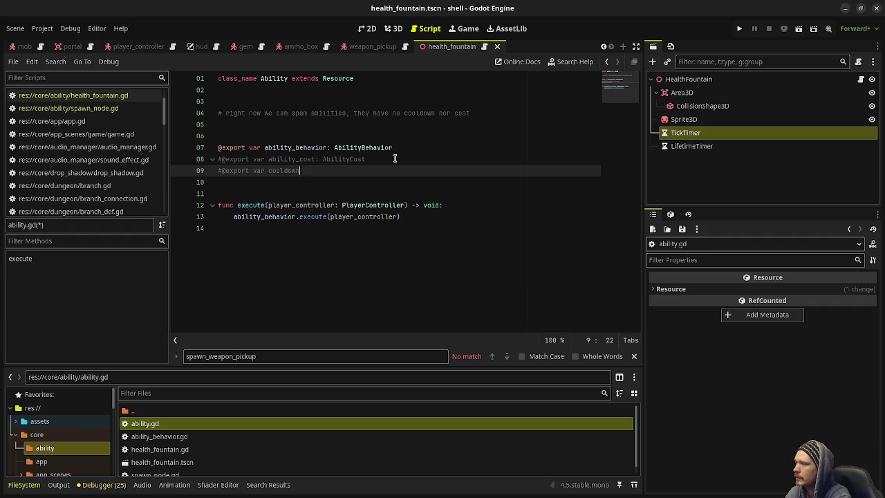
{"action": "type", "text": ": float"}
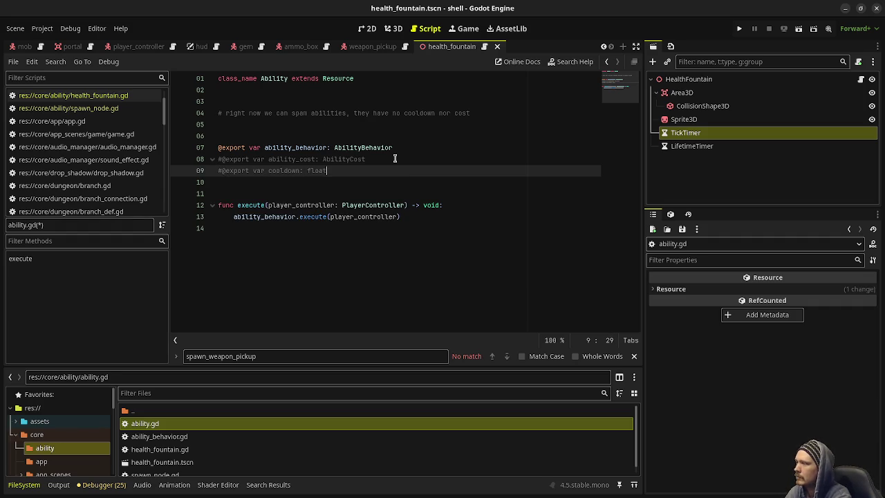
{"action": "key", "text": "ctrl+s"}
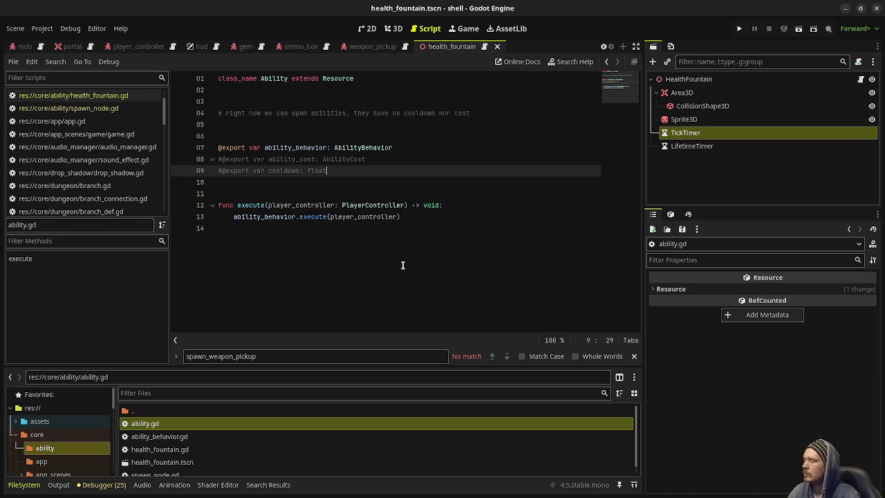
Look over ability_behavior.gd and spawn_node.gd, then reopen ability.gd and select ability_behavior
{"action": "double_click", "coordinate": [159, 437]}
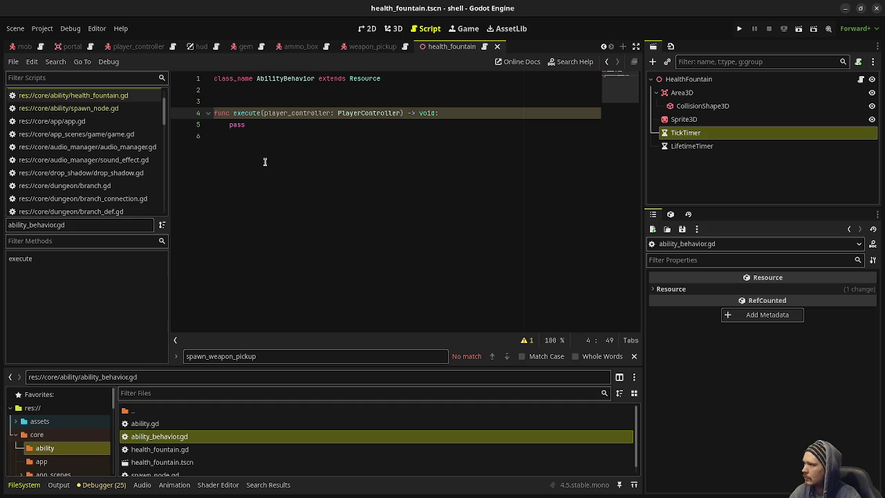
{"action": "scroll", "coordinate": [206, 454], "scroll_direction": "down", "scroll_amount": 1}
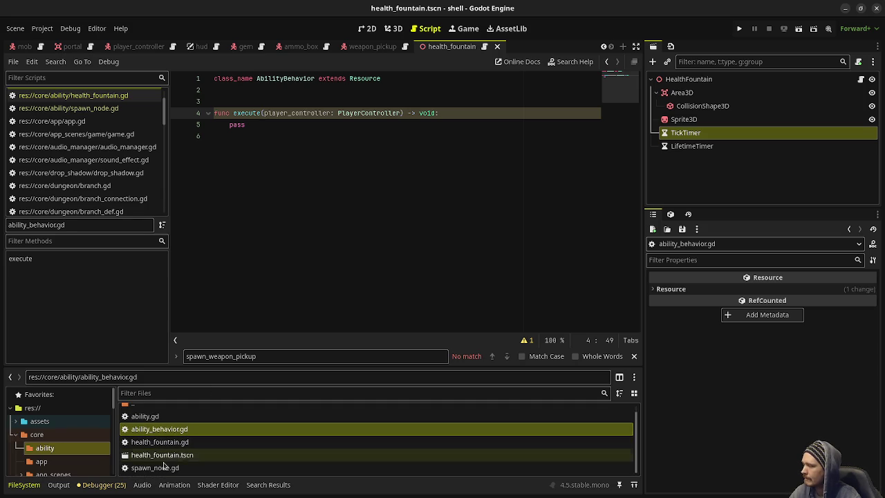
{"action": "left_click", "coordinate": [159, 469]}
{"action": "double_click", "coordinate": [159, 468]}
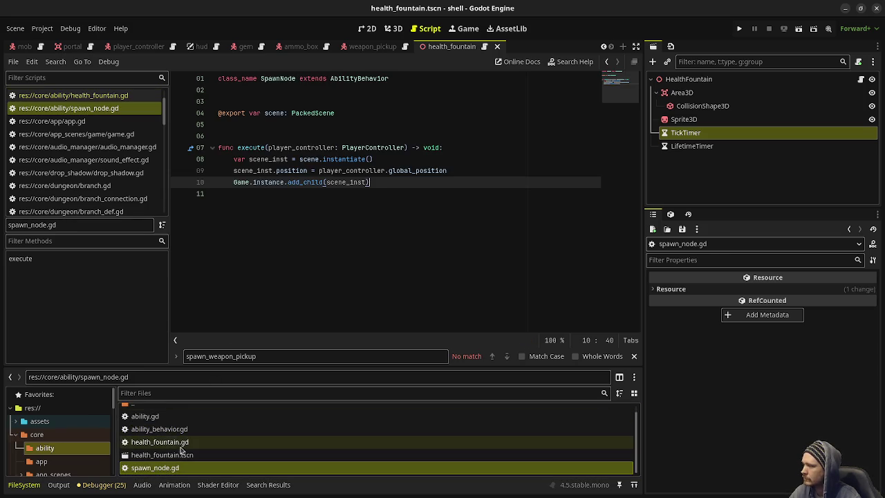
{"action": "scroll", "coordinate": [170, 435], "scroll_direction": "up", "scroll_amount": 1}
{"action": "left_click", "coordinate": [158, 423]}
{"action": "double_click", "coordinate": [157, 423]}
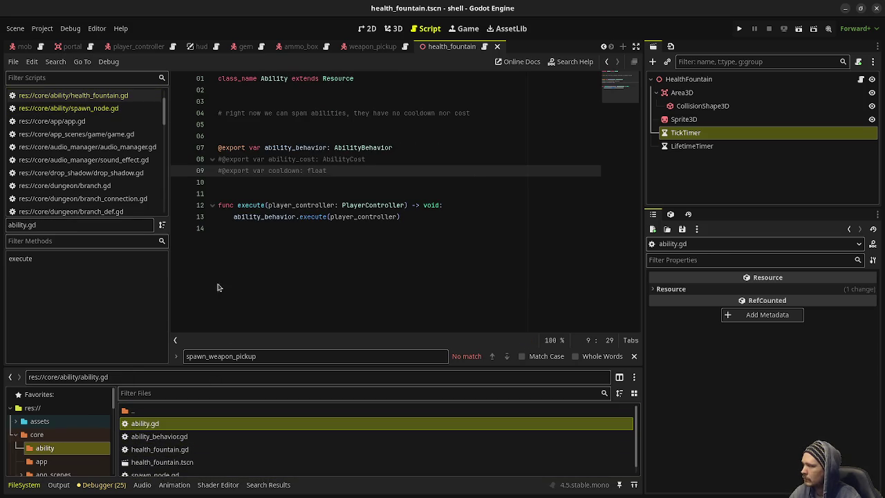
{"action": "left_click", "coordinate": [267, 245]}
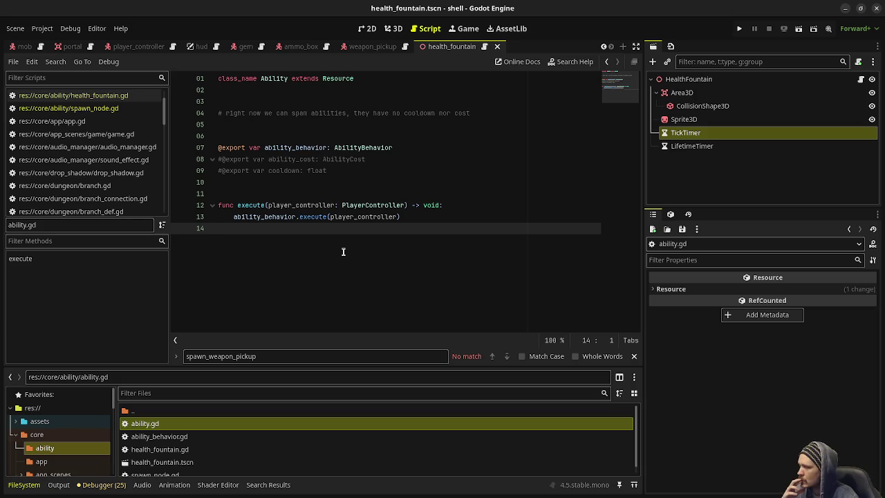
{"action": "double_click", "coordinate": [264, 216]}
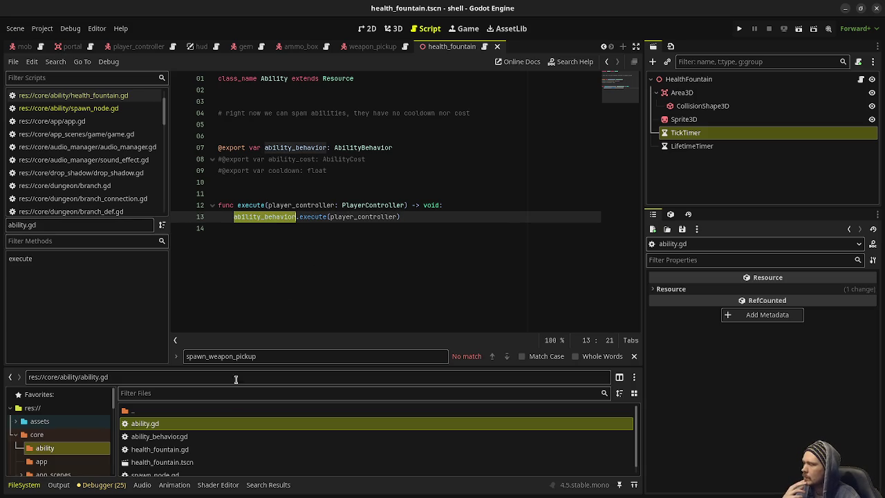
In ability_behavior.gd, draft an 'apply() -> void' stub, delete it again, and save
{"action": "double_click", "coordinate": [181, 436]}
{"action": "left_click", "coordinate": [272, 144]}
{"action": "left_click", "coordinate": [269, 104]}
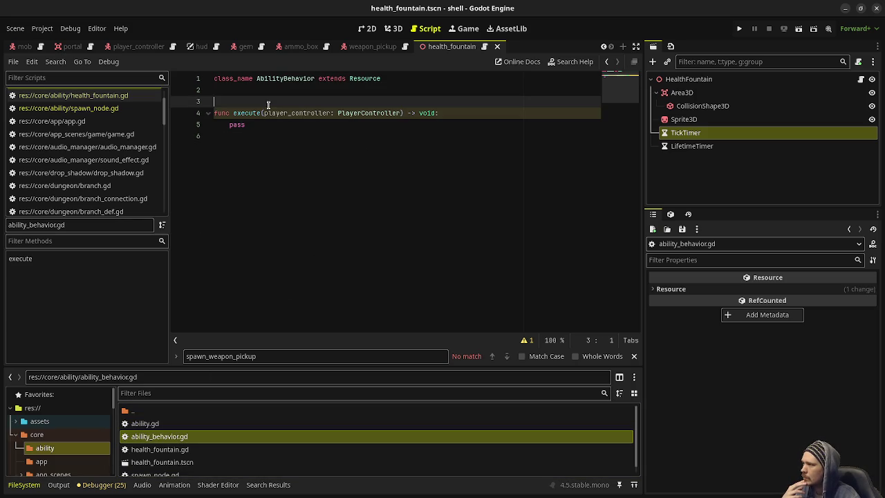
{"action": "left_click", "coordinate": [289, 152]}
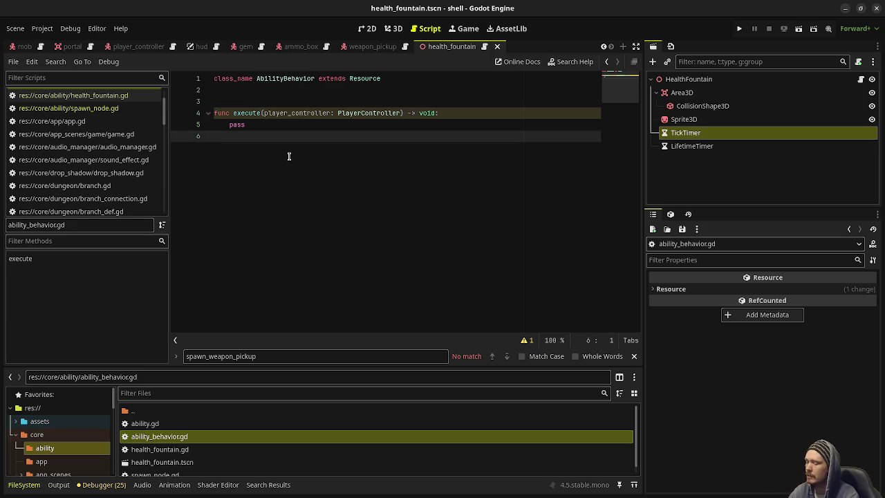
{"action": "key", "text": "Return"}
{"action": "key", "text": "Return"}
{"action": "type", "text": "func"}
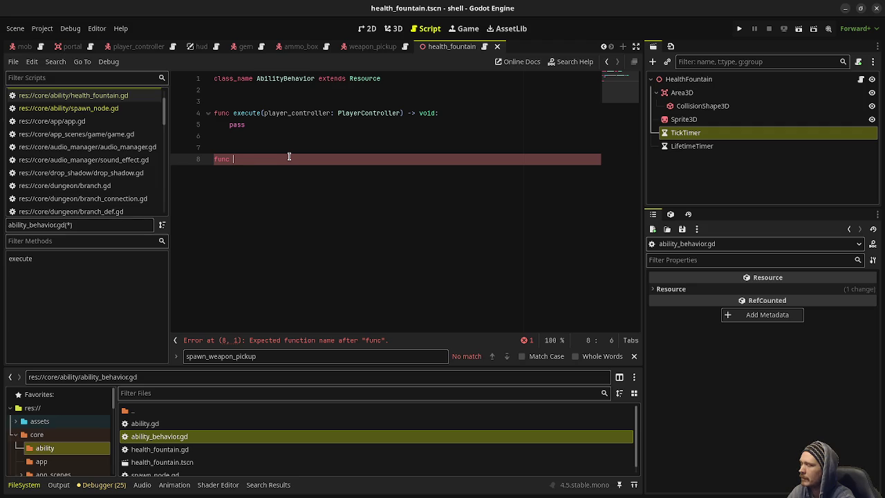
{"action": "type", "text": "a"}
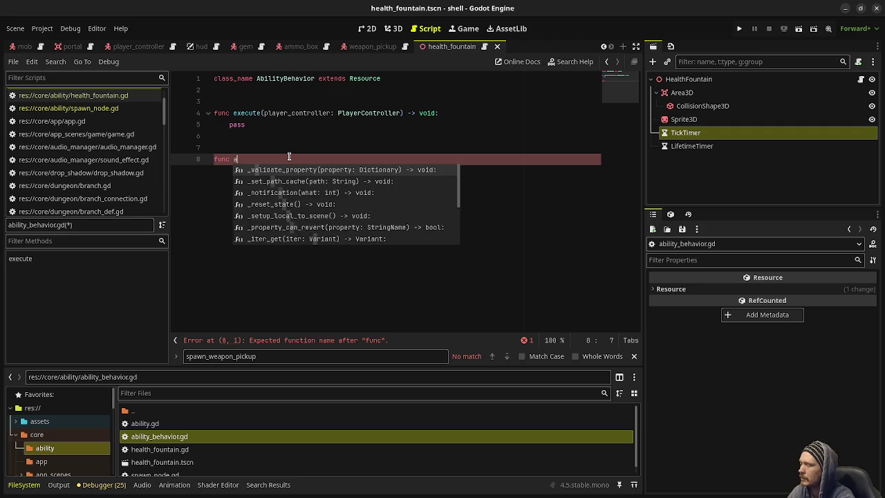
{"action": "type", "text": "pply() -"}
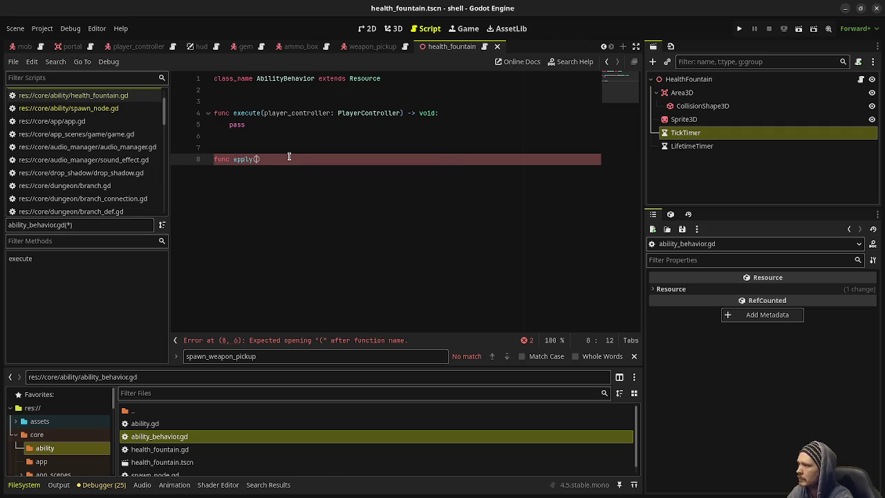
{"action": "type", "text": "> void:"}
{"action": "key", "text": "Return"}
{"action": "type", "text": "pass"}
{"action": "key", "text": "Return"}
{"action": "key", "text": "Return"}
{"action": "key", "text": "Return"}
{"action": "key", "text": "BackSpace"}
{"action": "type", "text": "func"}
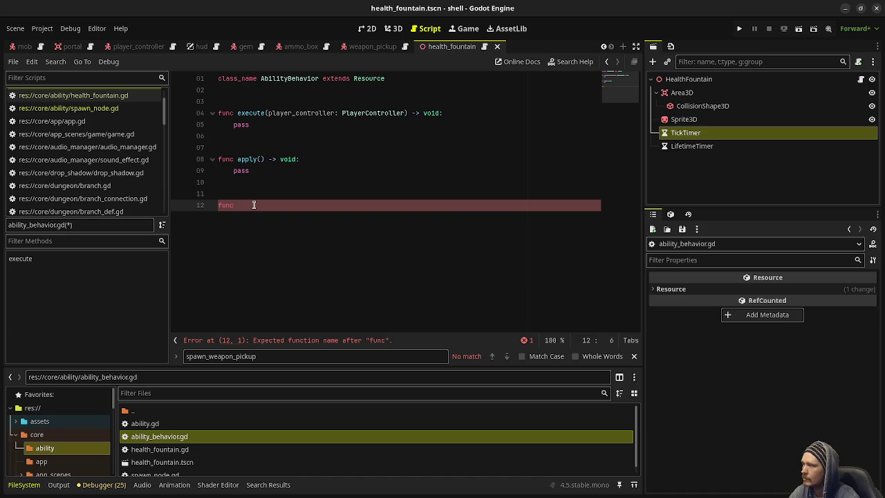
{"action": "left_click_drag", "start_coordinate": [255, 205], "coordinate": [215, 160]}
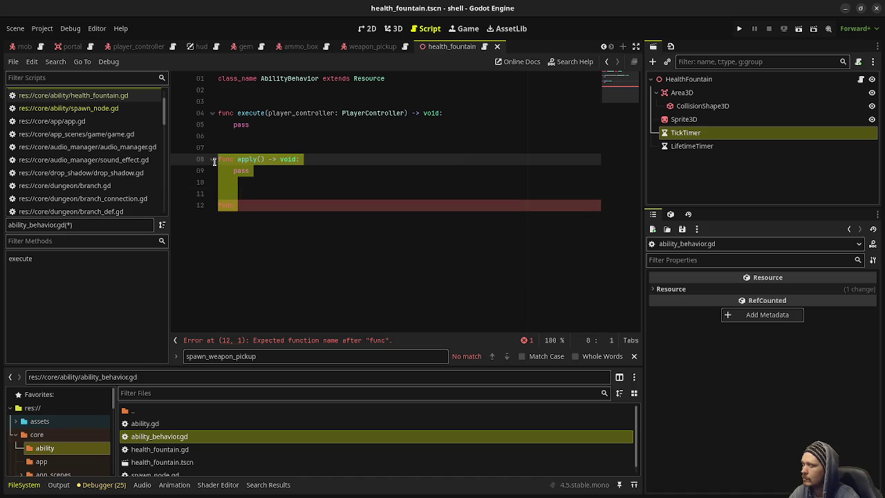
{"action": "key", "text": "BackSpace"}
{"action": "key", "text": "BackSpace"}
{"action": "key", "text": "BackSpace"}
{"action": "key", "text": "ctrl+s"}
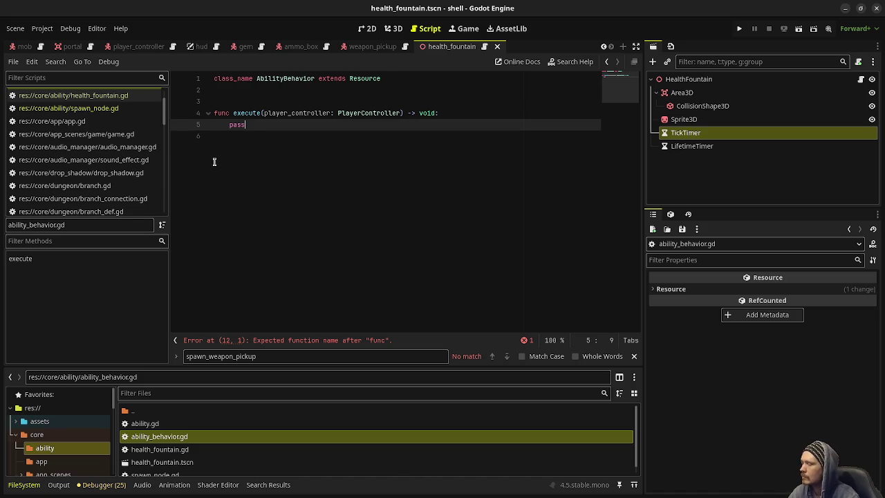
Return to ability.gd and bring up the overview of all open windows
{"action": "scroll", "coordinate": [193, 439], "scroll_direction": "down", "scroll_amount": 1}
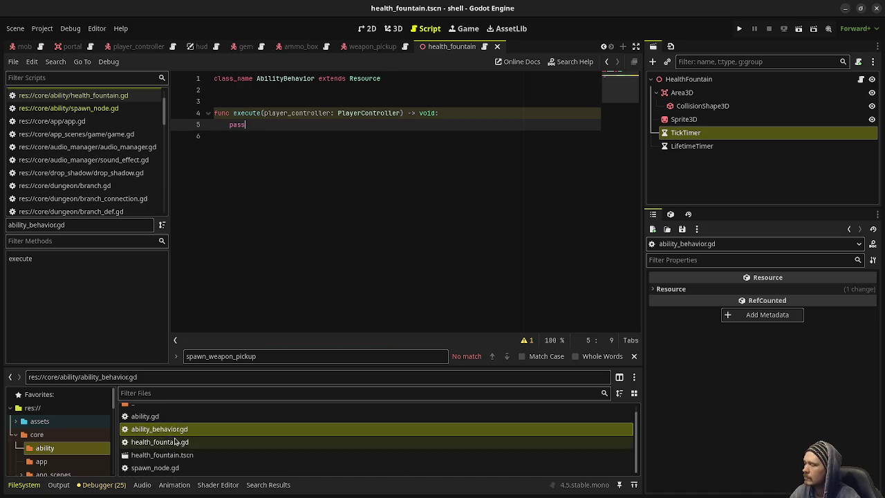
{"action": "scroll", "coordinate": [171, 443], "scroll_direction": "down", "scroll_amount": 1}
{"action": "scroll", "coordinate": [165, 442], "scroll_direction": "up", "scroll_amount": 2}
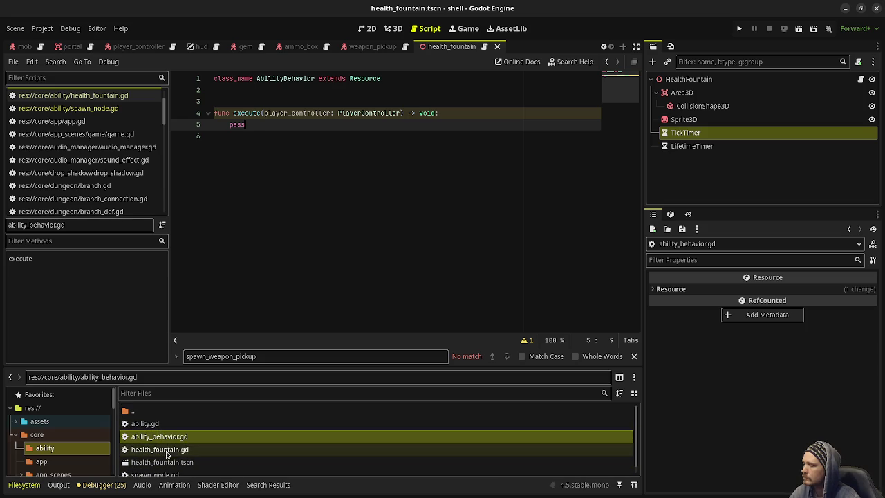
{"action": "double_click", "coordinate": [146, 423]}
{"action": "left_click", "coordinate": [310, 262]}
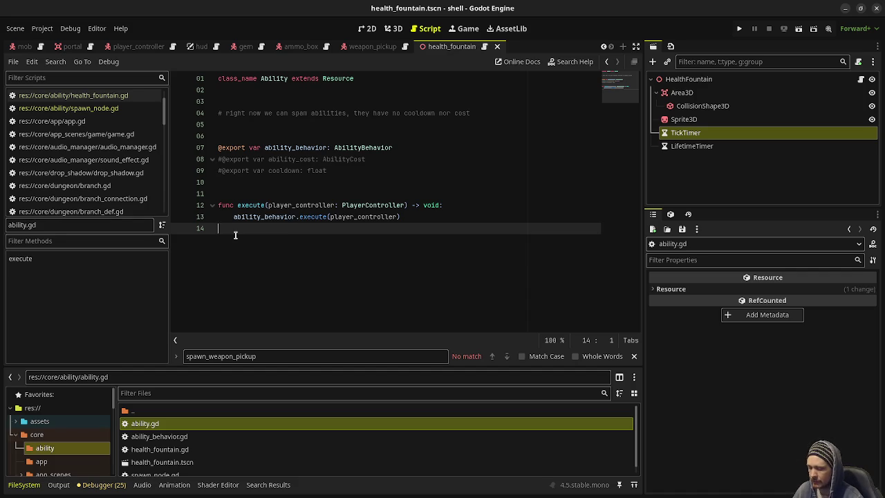
{"action": "mouse_move", "coordinate": [296, 216]}
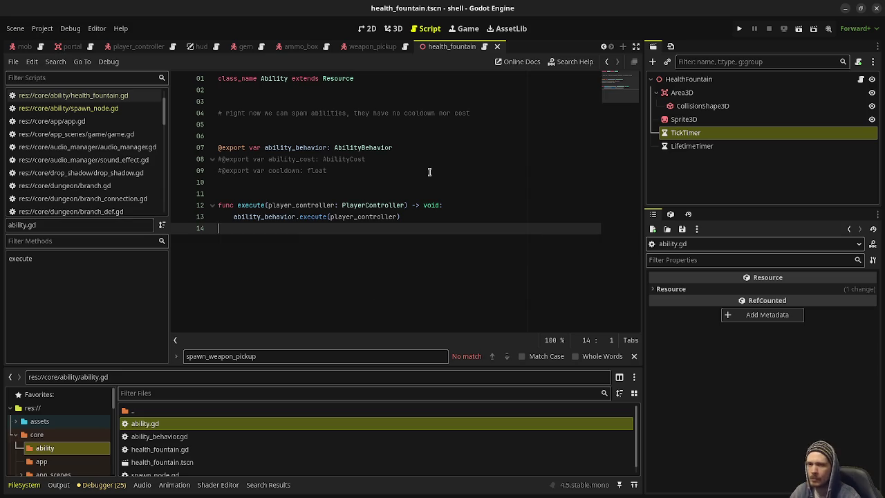
{"action": "key", "text": "super"}
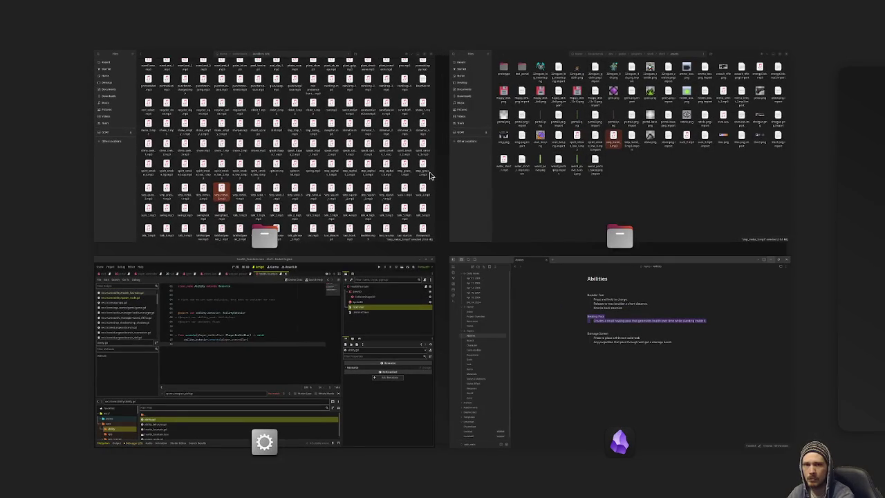
Open upgrade_pickup.gd from the Filter Scripts list, then show the window overview again
{"action": "key", "text": "super"}
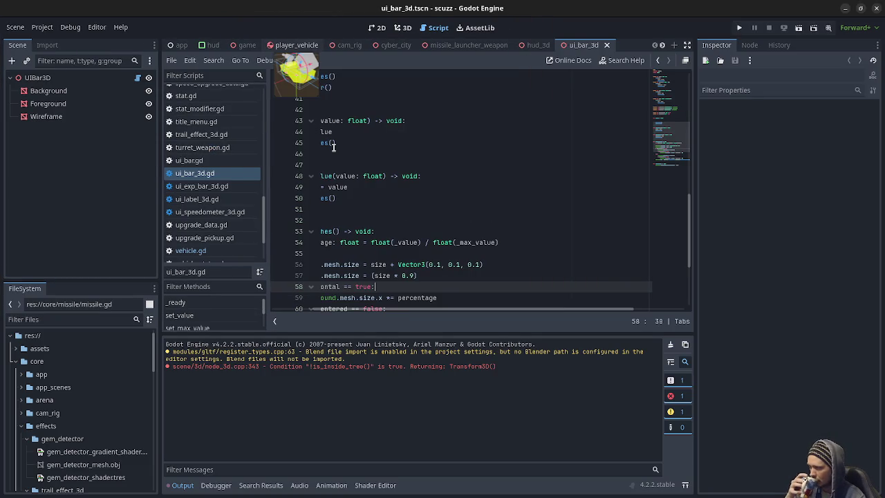
{"action": "scroll", "coordinate": [221, 183], "scroll_direction": "up", "scroll_amount": 10}
{"action": "scroll", "coordinate": [221, 181], "scroll_direction": "up", "scroll_amount": 5}
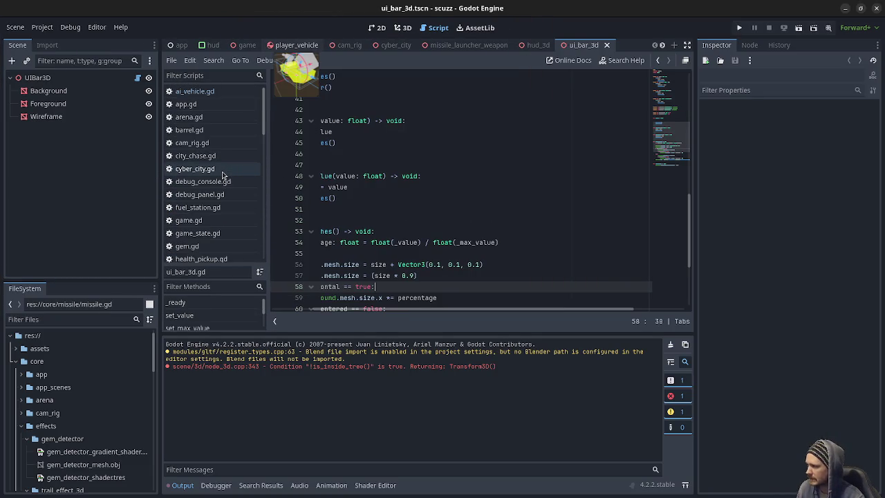
{"action": "scroll", "coordinate": [215, 186], "scroll_direction": "down", "scroll_amount": 5}
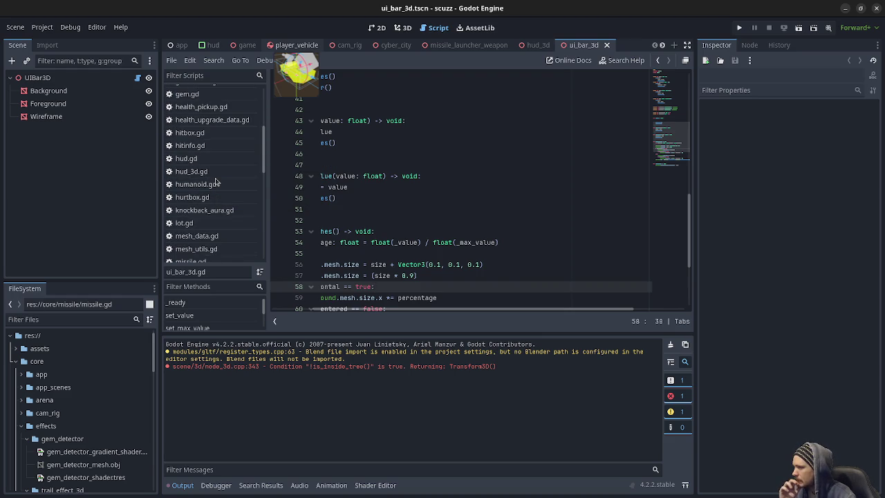
{"action": "scroll", "coordinate": [215, 181], "scroll_direction": "down", "scroll_amount": 4}
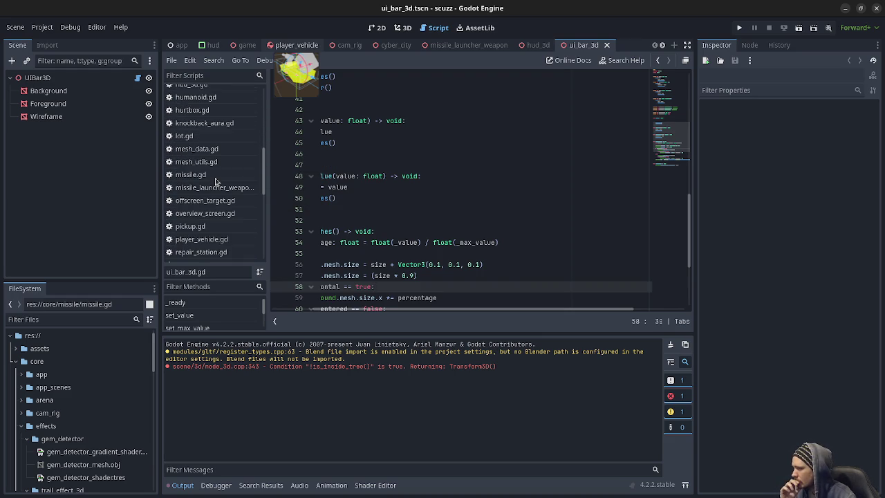
{"action": "scroll", "coordinate": [216, 183], "scroll_direction": "down", "scroll_amount": 4}
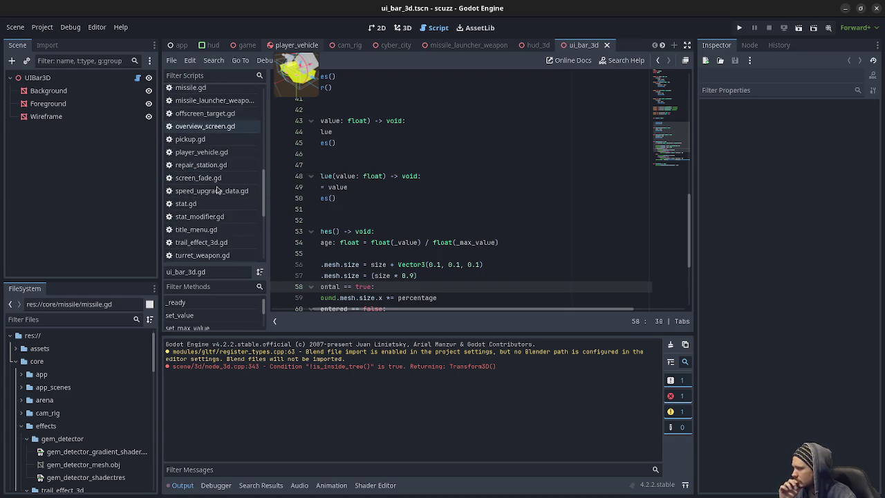
{"action": "scroll", "coordinate": [217, 190], "scroll_direction": "down", "scroll_amount": 8}
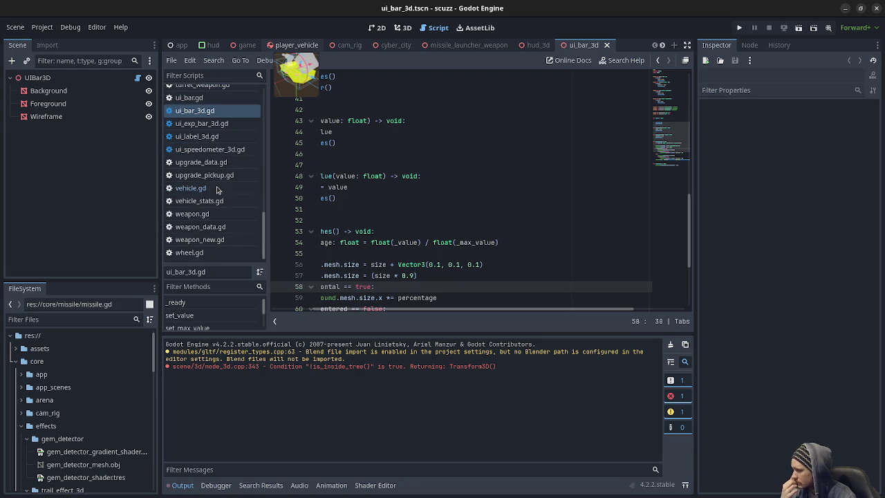
{"action": "left_click", "coordinate": [215, 177]}
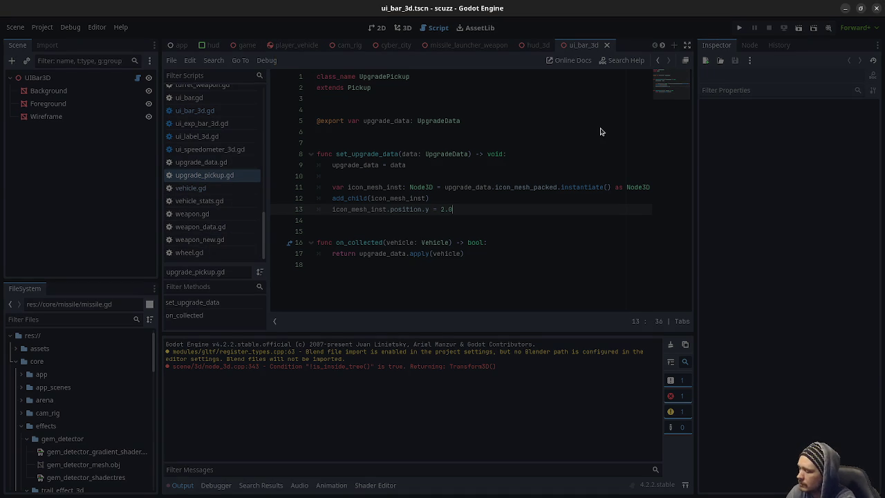
{"action": "key", "text": "super"}
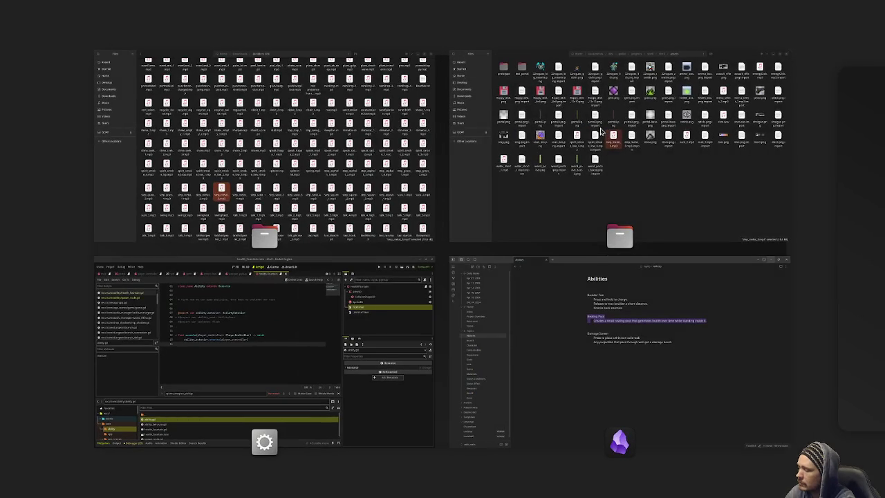
Open card_ability_data.gd in the horde editor, save, and run the project with F5
{"action": "key", "text": "super"}
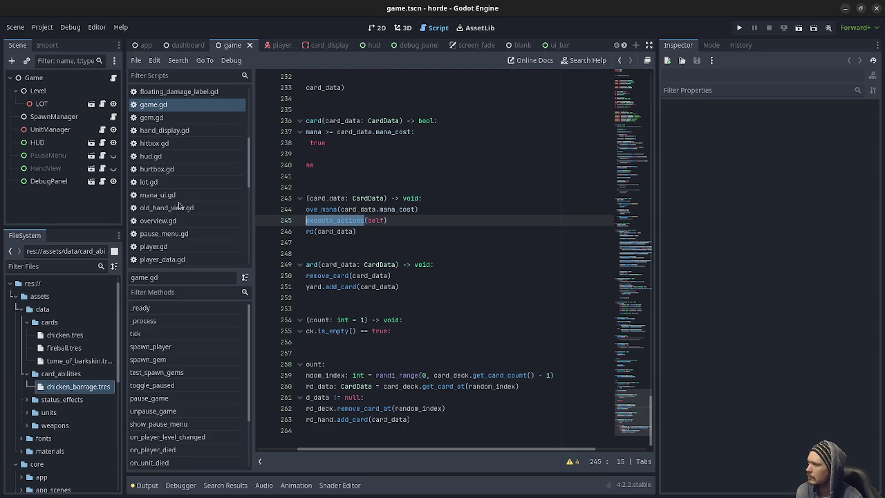
{"action": "scroll", "coordinate": [186, 206], "scroll_direction": "up", "scroll_amount": 10}
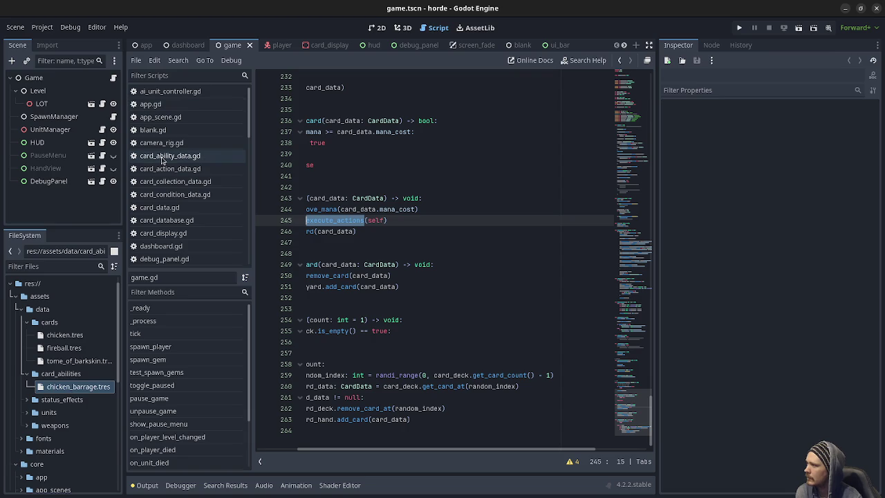
{"action": "left_click", "coordinate": [181, 157]}
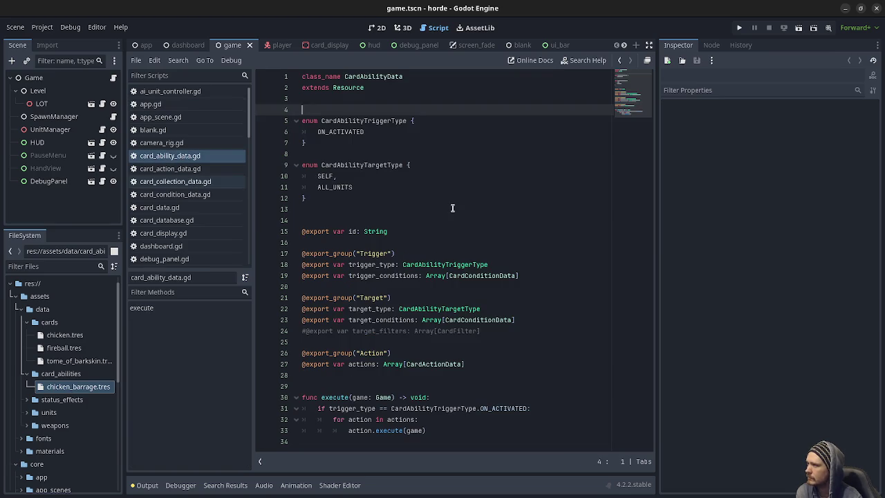
{"action": "key", "text": "ctrl+s"}
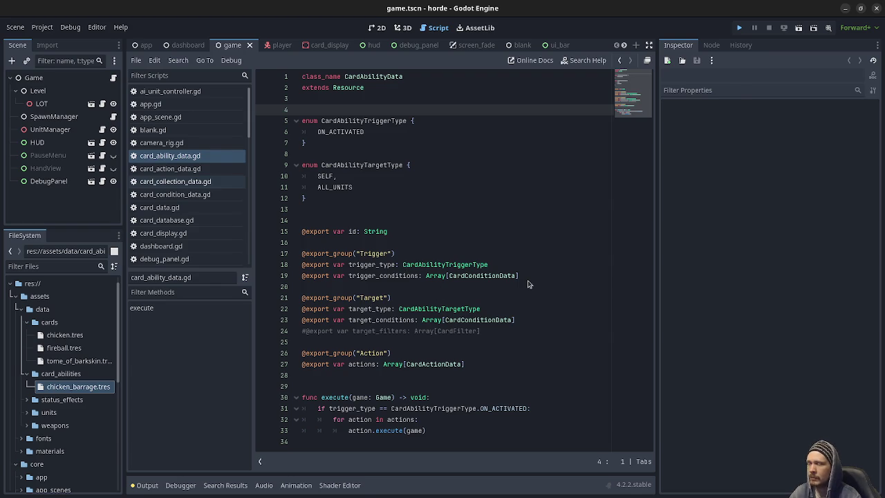
{"action": "key", "text": "F5"}
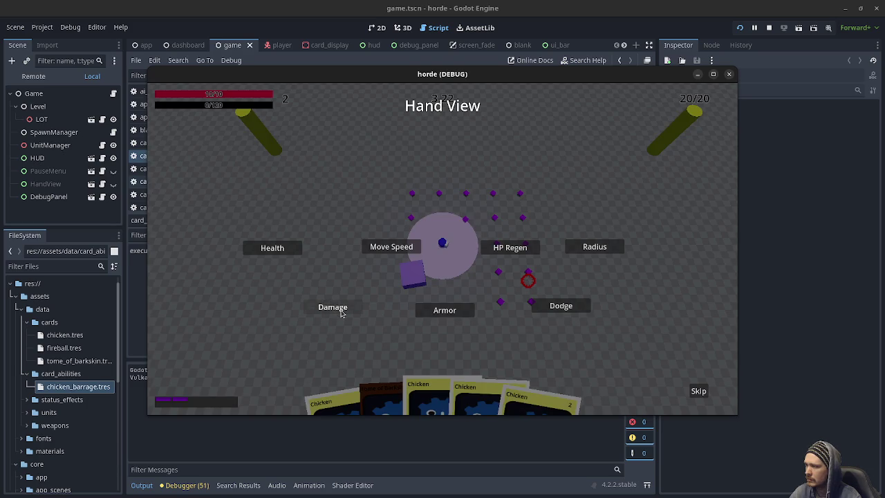
Take the Damage upgrade at each level-up in the Hand View
{"action": "left_click", "coordinate": [339, 309]}
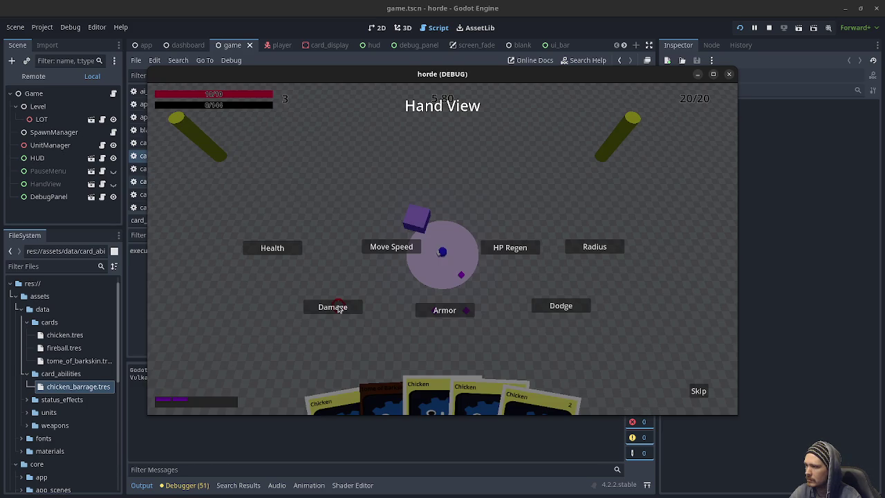
{"action": "left_click", "coordinate": [336, 306]}
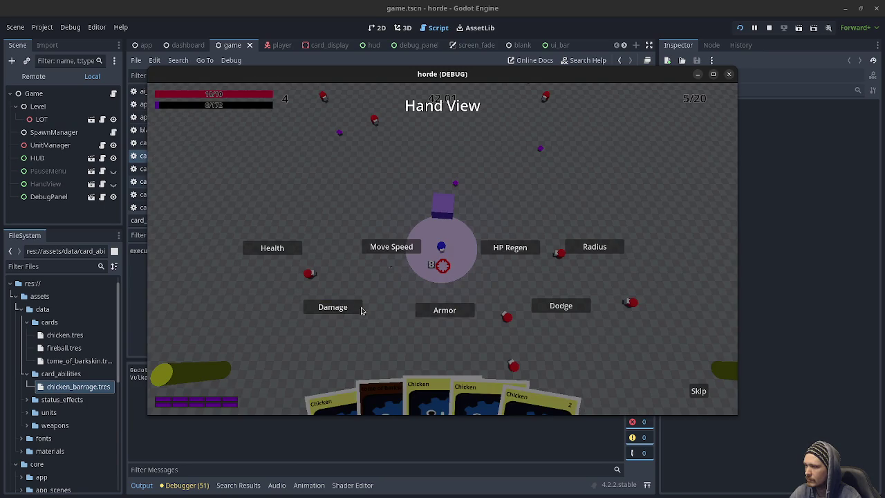
{"action": "left_click", "coordinate": [350, 308]}
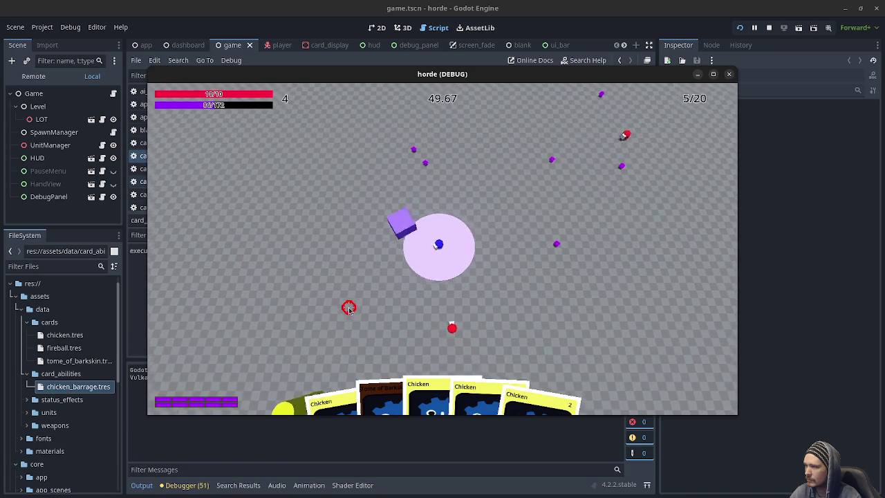
Play the Tome of Barkskin card and several Chicken cards from the hand
{"action": "mouse_move", "coordinate": [374, 393]}
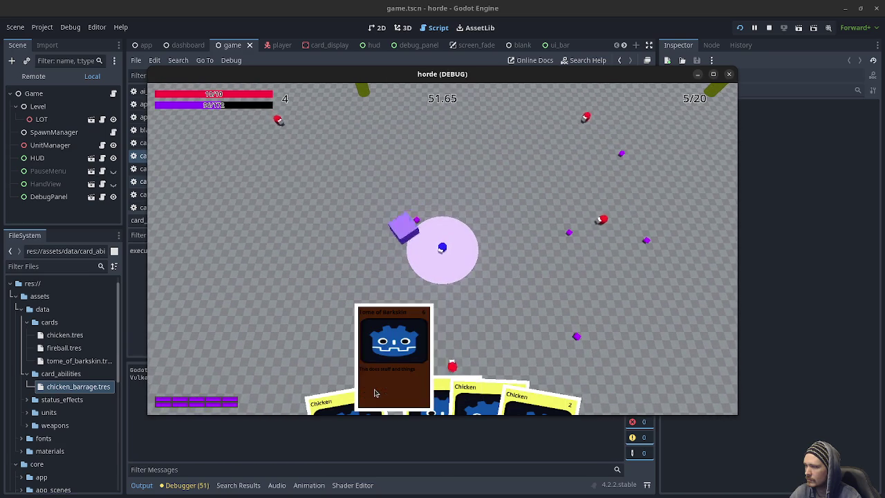
{"action": "left_click_drag", "start_coordinate": [388, 387], "coordinate": [407, 258]}
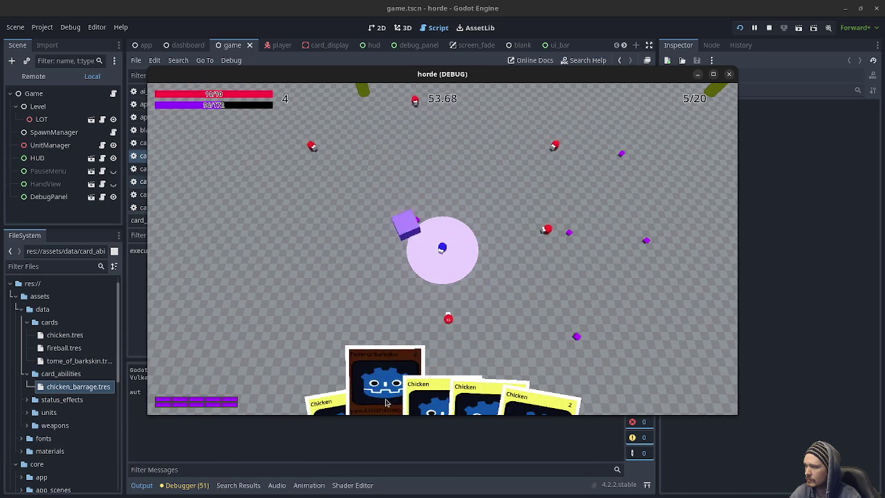
{"action": "left_click_drag", "start_coordinate": [390, 229], "coordinate": [387, 262]}
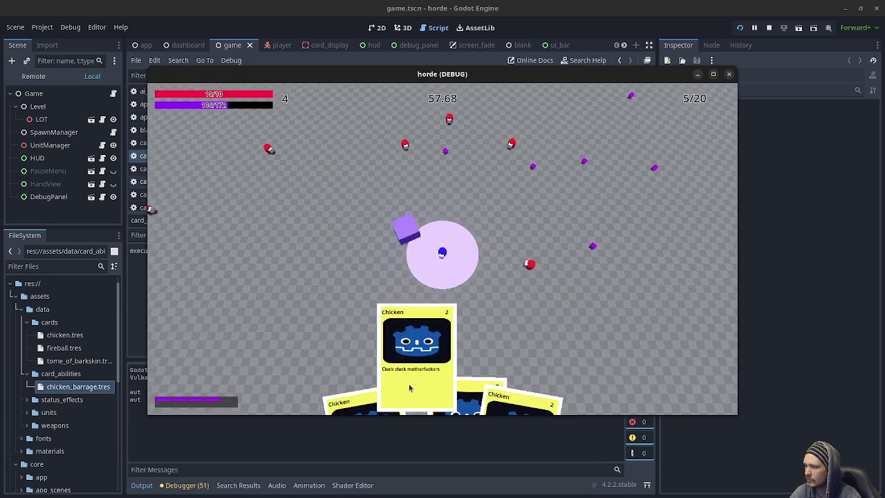
{"action": "left_click_drag", "start_coordinate": [409, 385], "coordinate": [419, 285]}
{"action": "left_click_drag", "start_coordinate": [415, 390], "coordinate": [381, 221]}
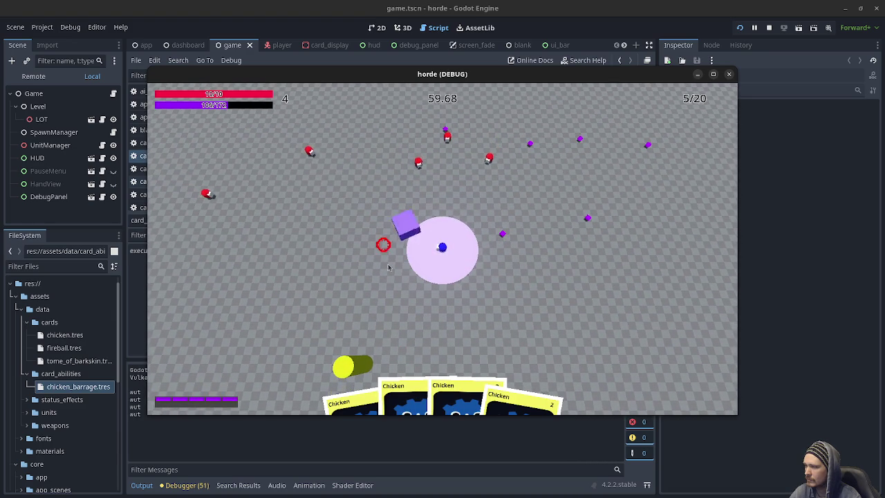
{"action": "left_click_drag", "start_coordinate": [353, 394], "coordinate": [339, 288]}
{"action": "left_click_drag", "start_coordinate": [411, 391], "coordinate": [460, 237]}
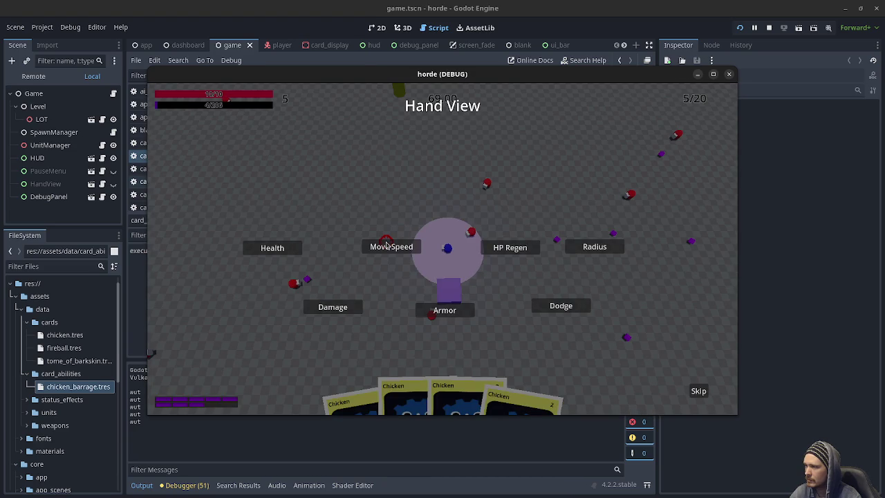
Take the Damage upgrade at three level-ups, then move the player around with WASD
{"action": "left_click", "coordinate": [343, 312]}
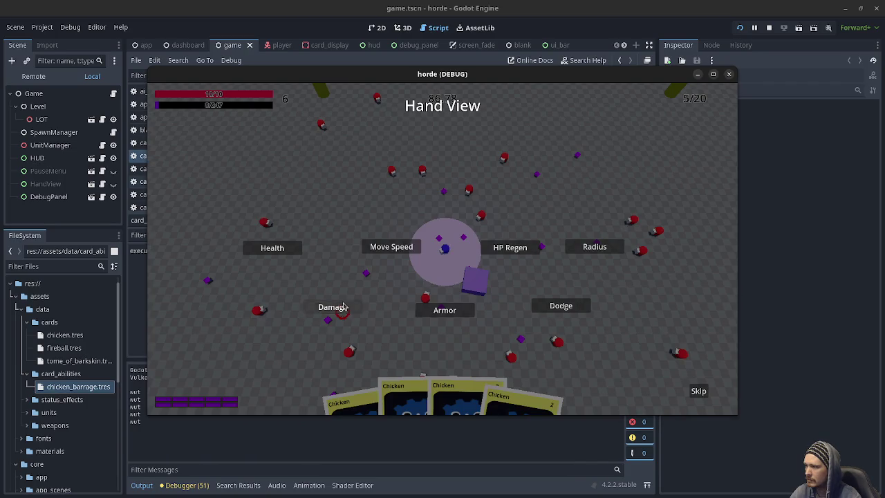
{"action": "left_click", "coordinate": [342, 306]}
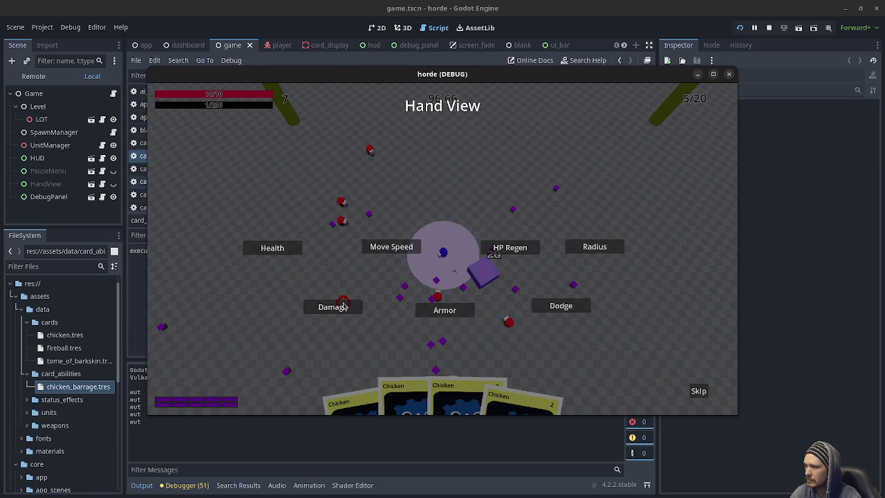
{"action": "left_click", "coordinate": [344, 306]}
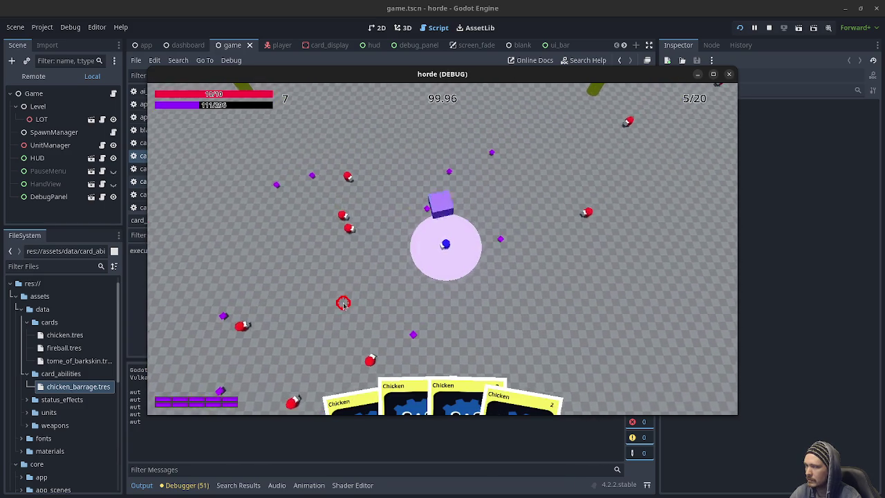
{"action": "key", "text": "w"}
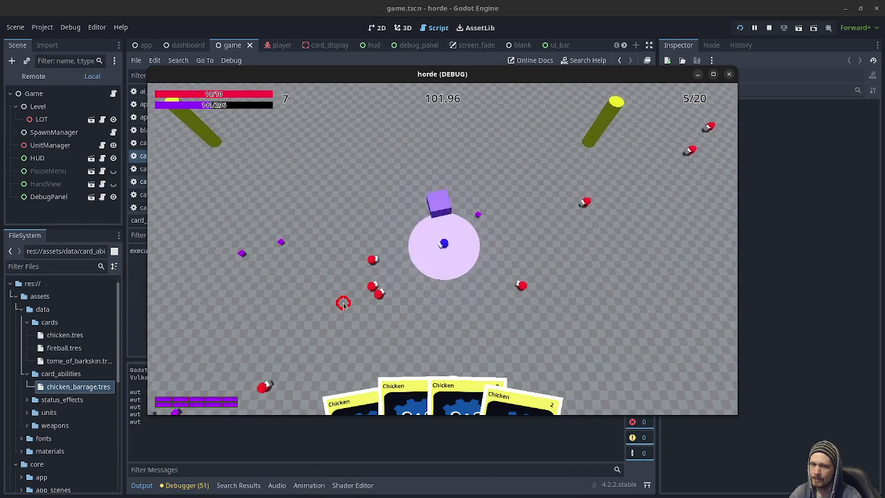
{"action": "key", "text": "a"}
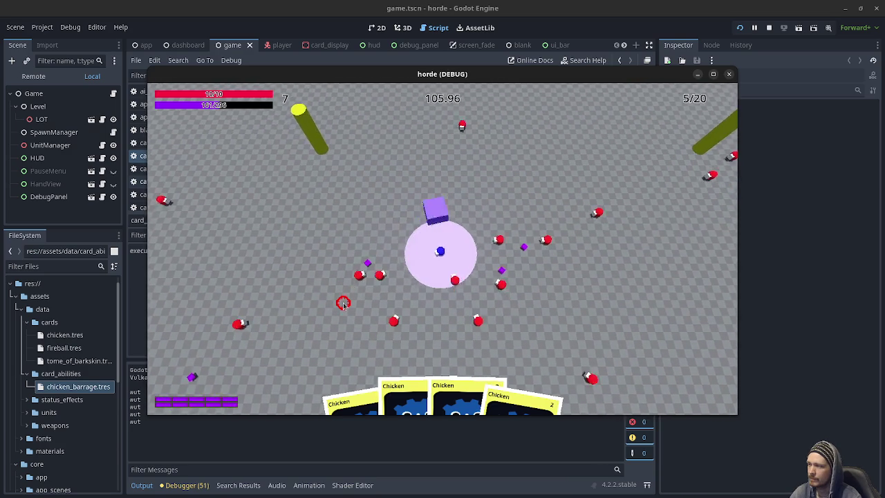
{"action": "key", "text": "s"}
{"action": "key", "text": "s"}
{"action": "key", "text": "w"}
{"action": "key", "text": "a"}
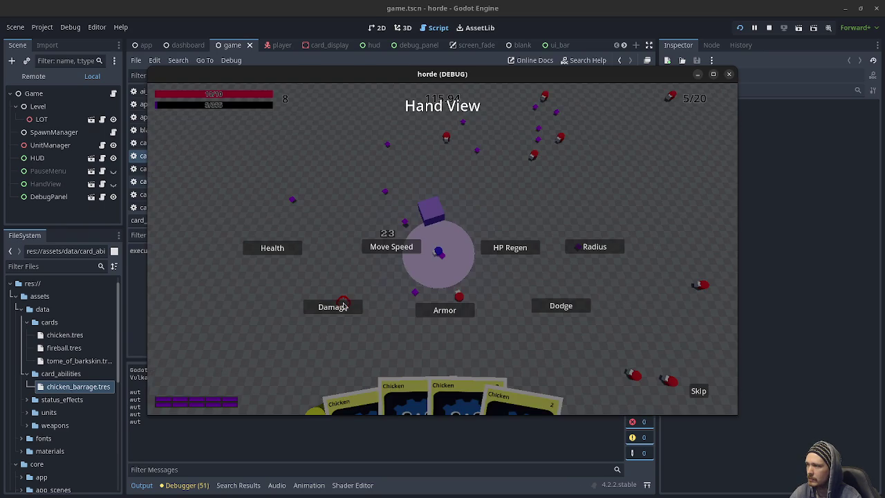
Choose the level 8 upgrade, keep moving, and take Damage again
{"action": "left_click", "coordinate": [343, 305]}
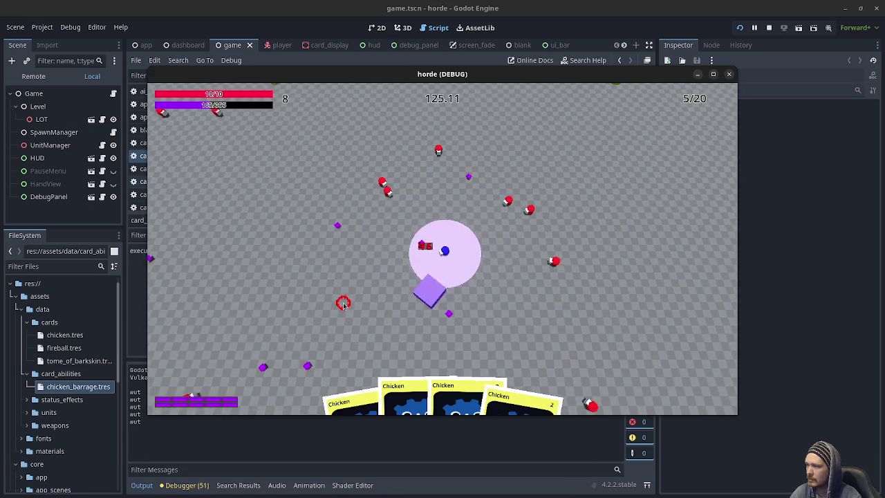
{"action": "key", "text": "a"}
{"action": "key", "text": "w"}
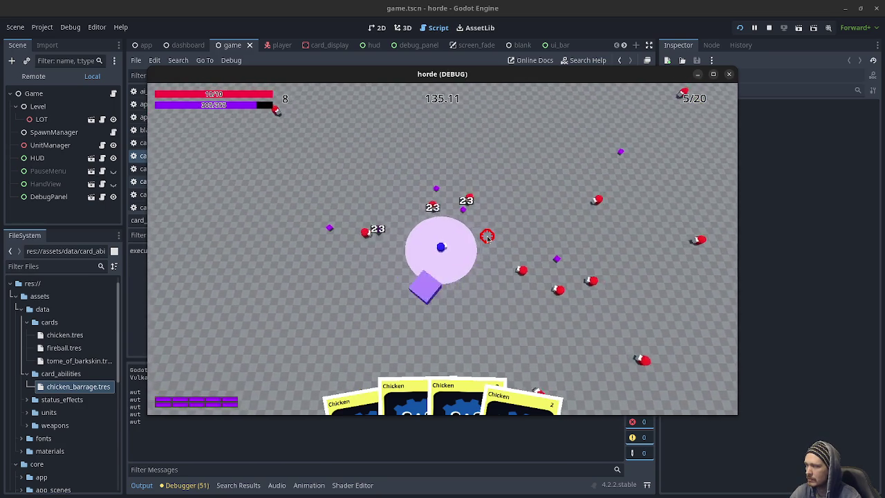
{"action": "key", "text": "a"}
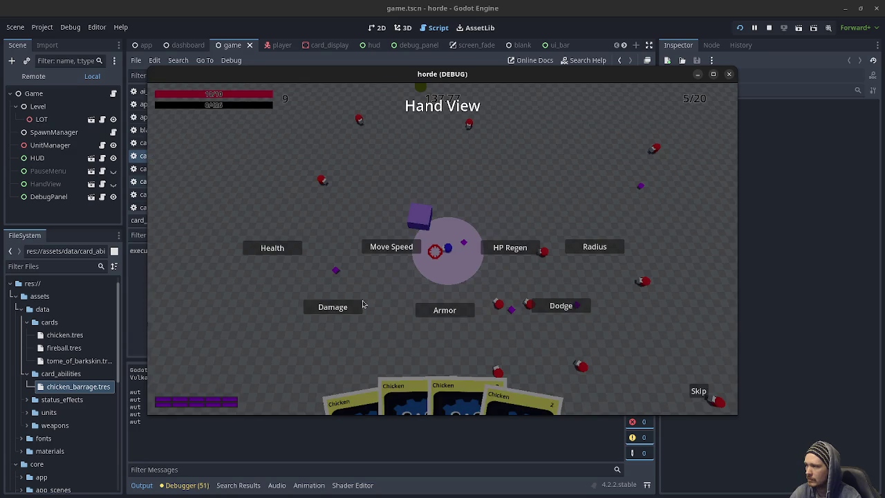
{"action": "left_click", "coordinate": [345, 307]}
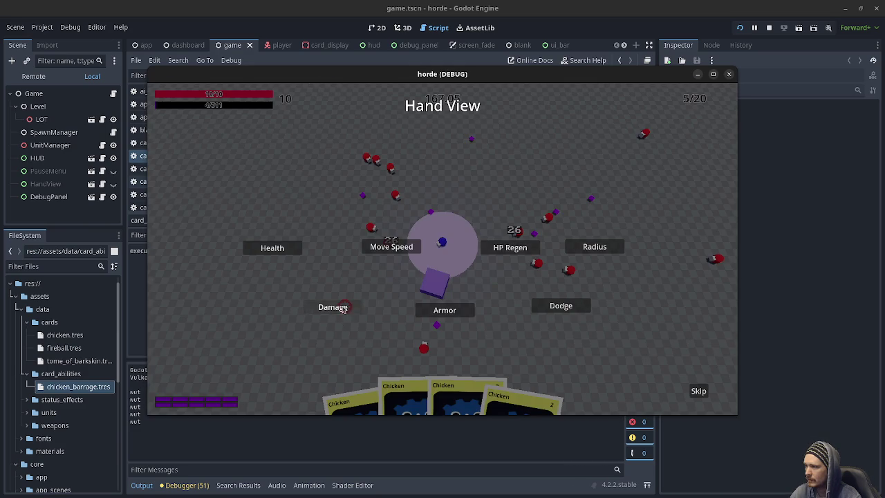
Pick Damage and other stat upgrades through level 13, then pause with Escape
{"action": "left_click", "coordinate": [342, 308]}
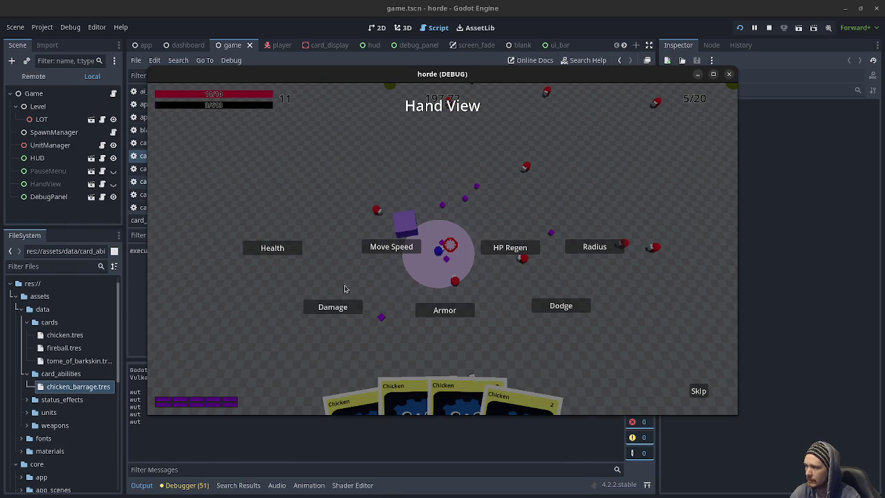
{"action": "left_click", "coordinate": [330, 307]}
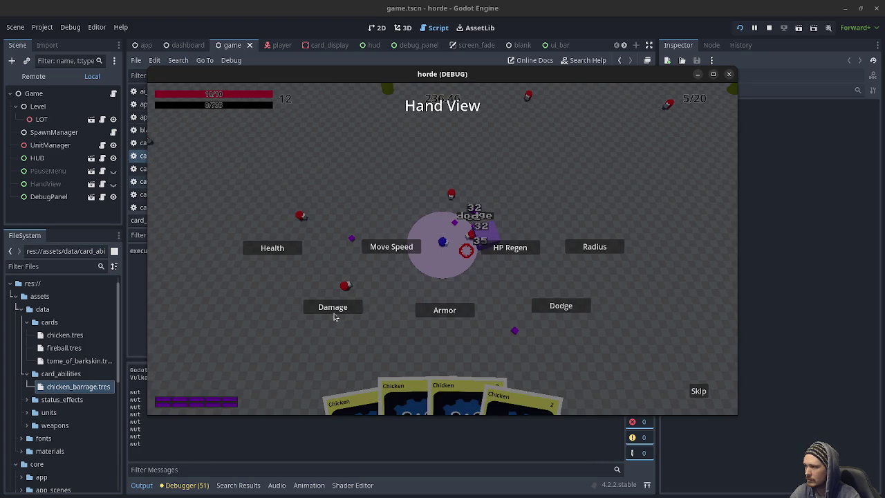
{"action": "left_click", "coordinate": [336, 310]}
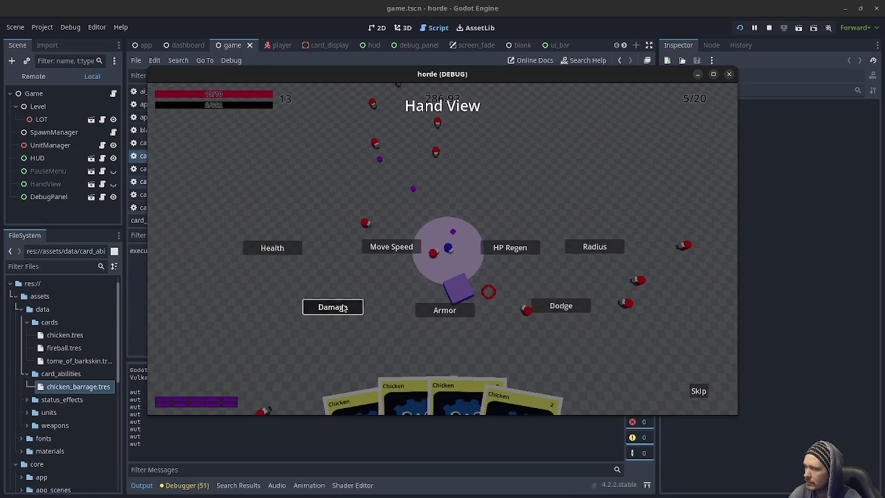
{"action": "left_click", "coordinate": [343, 308]}
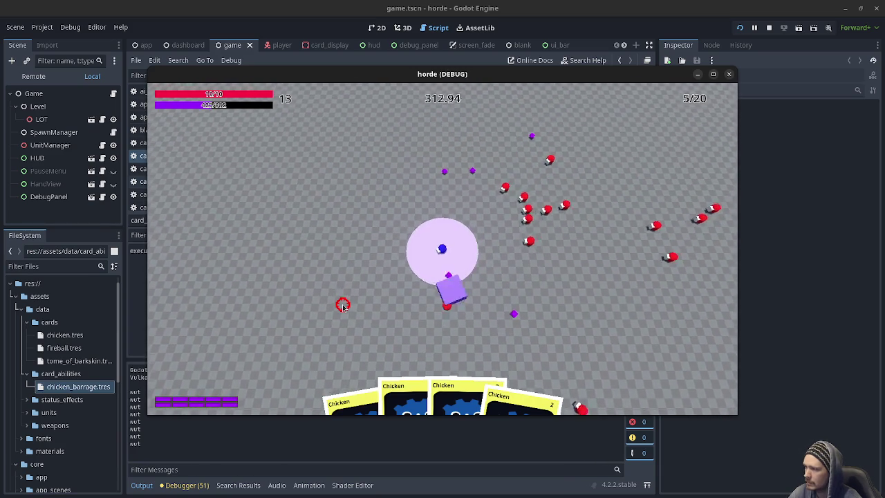
{"action": "key", "text": "Escape"}
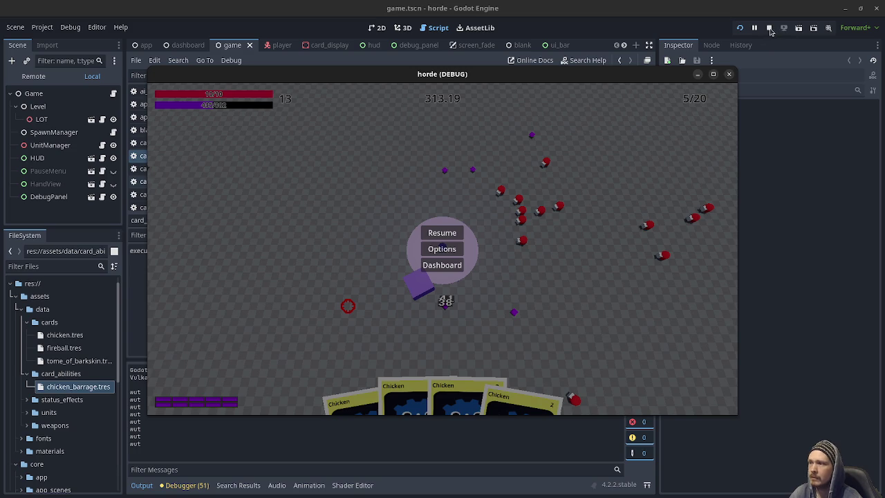
Stop the running horde game and review the trigger_conditions in the card ability data script
{"action": "left_click", "coordinate": [769, 29]}
{"action": "left_click", "coordinate": [429, 274]}
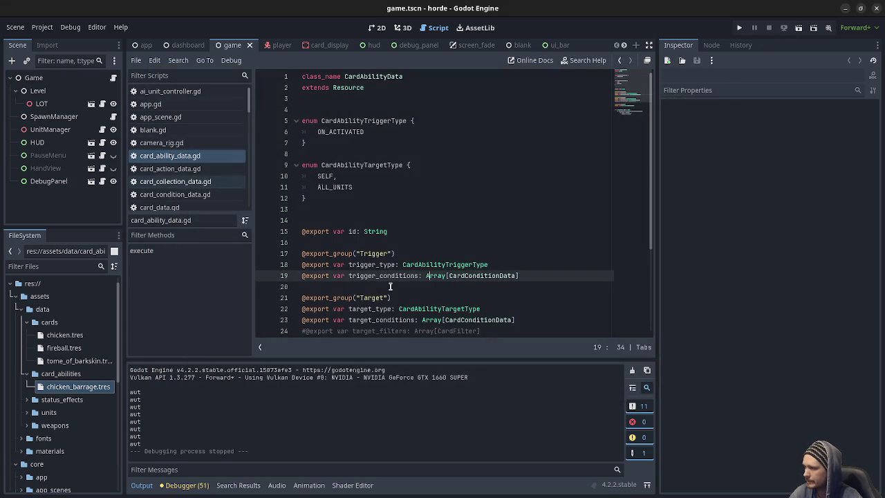
{"action": "scroll", "coordinate": [401, 266], "scroll_direction": "down", "scroll_amount": 2}
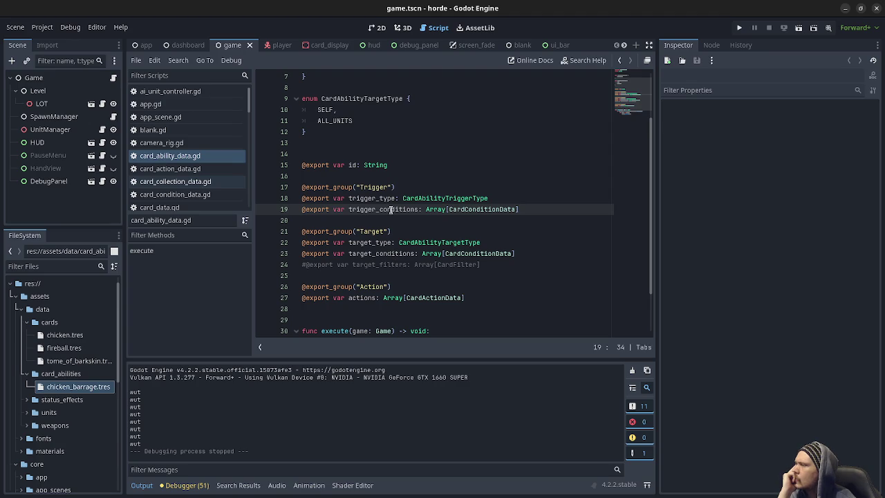
{"action": "scroll", "coordinate": [390, 209], "scroll_direction": "up", "scroll_amount": 2}
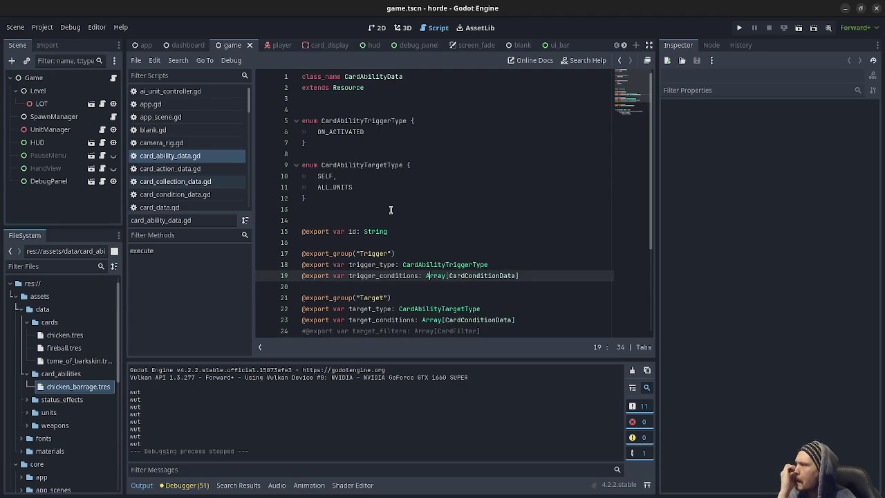
{"action": "scroll", "coordinate": [390, 209], "scroll_direction": "down", "scroll_amount": 4}
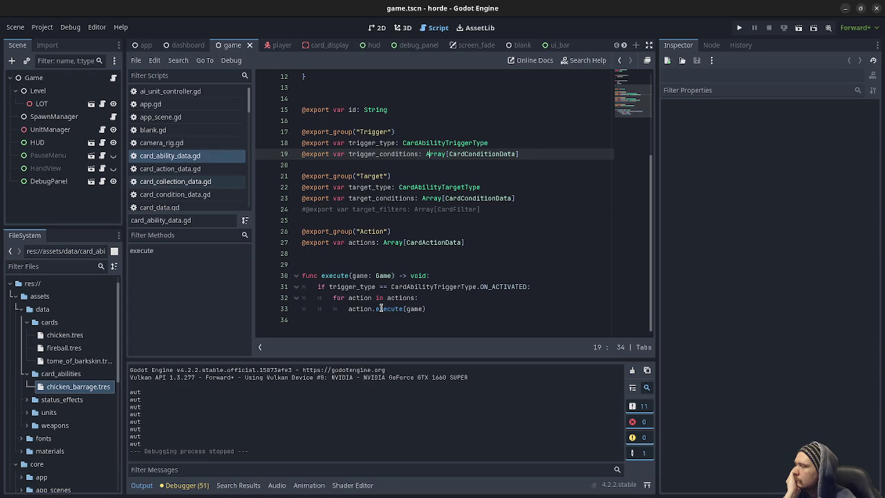
Browse the card action, card collection, card condition and card data scripts
{"action": "left_click", "coordinate": [187, 173]}
{"action": "left_click", "coordinate": [196, 184]}
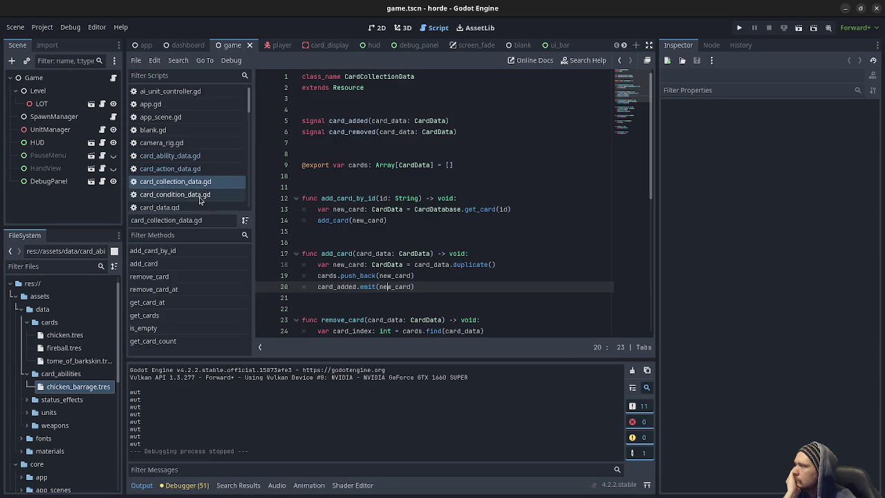
{"action": "left_click", "coordinate": [192, 196]}
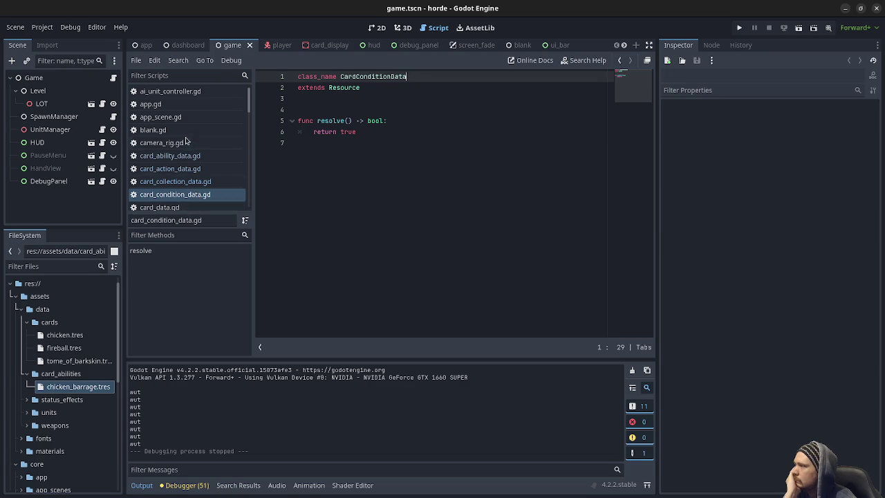
{"action": "scroll", "coordinate": [186, 142], "scroll_direction": "down", "scroll_amount": 1}
{"action": "left_click", "coordinate": [203, 193]}
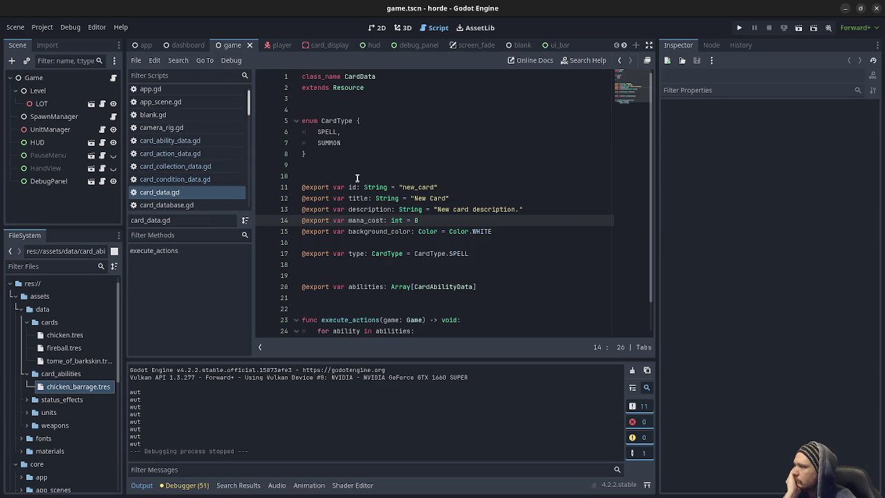
{"action": "scroll", "coordinate": [375, 233], "scroll_direction": "down", "scroll_amount": 1}
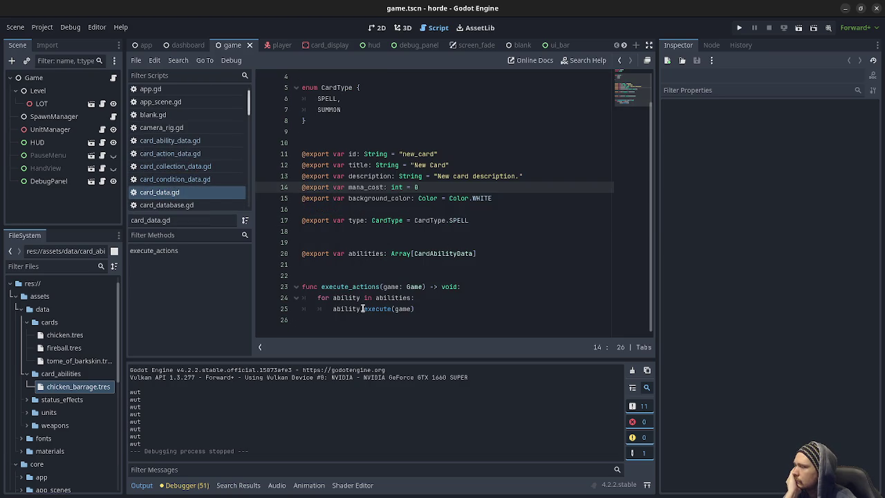
Return to the card ability data script and jump to the CardActionData class definition
{"action": "left_click", "coordinate": [185, 142]}
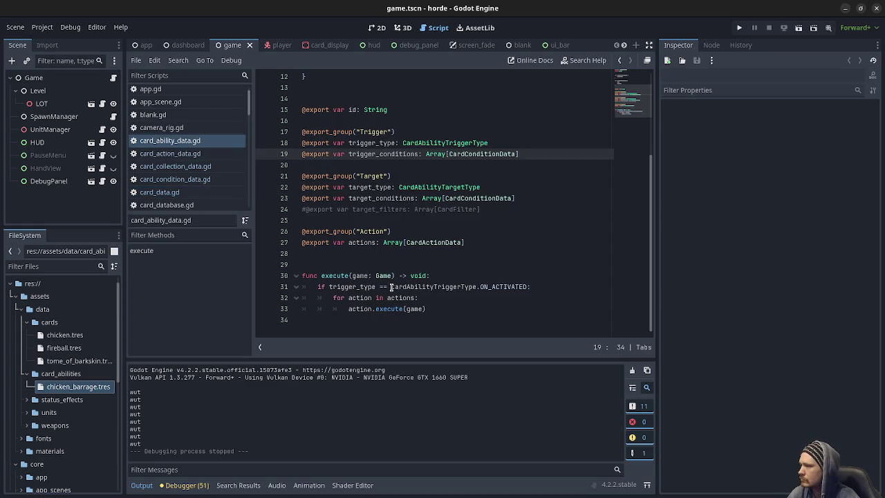
{"action": "left_click", "coordinate": [433, 242], "text": "ctrl"}
{"action": "scroll", "coordinate": [177, 166], "scroll_direction": "down", "scroll_amount": 5}
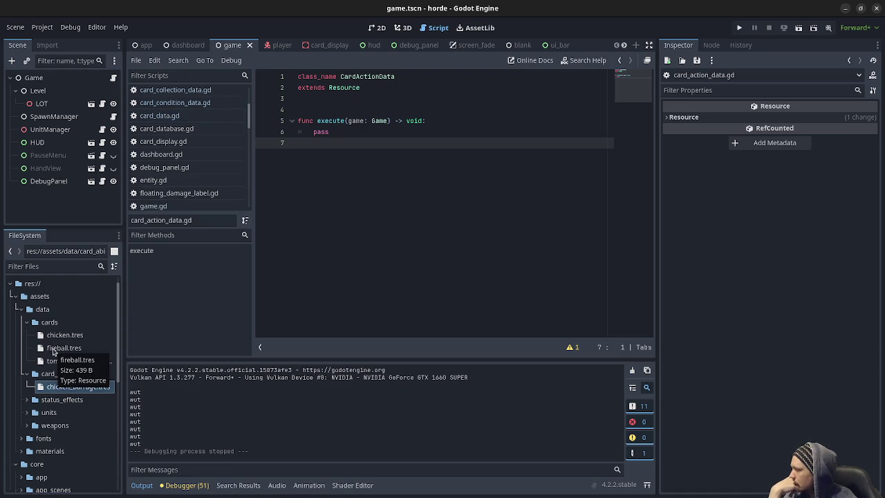
Inspect the fireball, Tome of Barkskin and chicken cards, ending on the chicken_barrage ability resource
{"action": "left_click", "coordinate": [56, 351]}
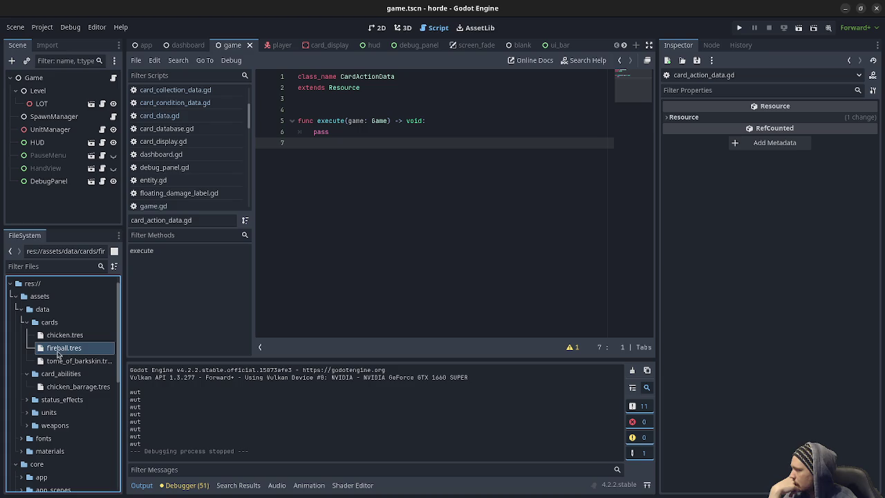
{"action": "left_click", "coordinate": [76, 361]}
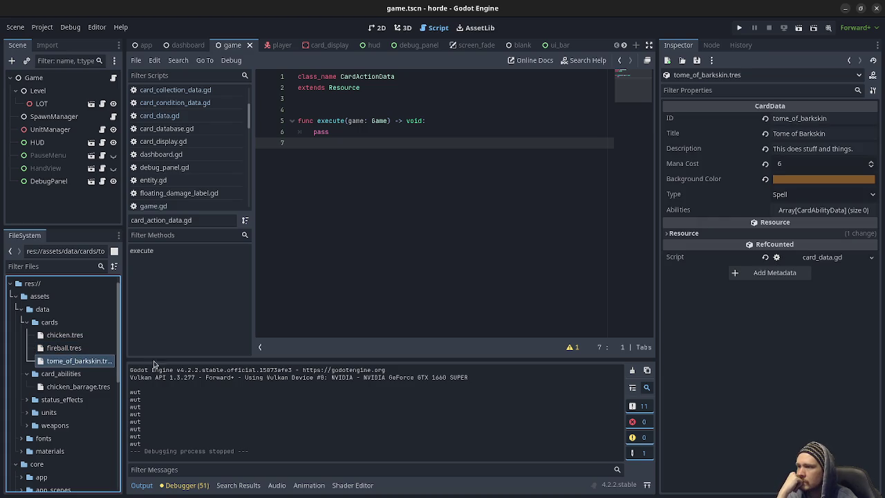
{"action": "left_click", "coordinate": [787, 213]}
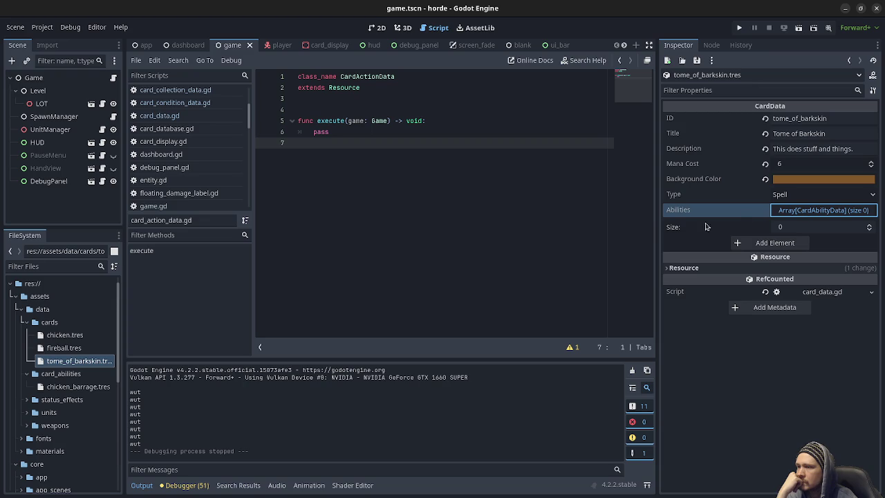
{"action": "left_click", "coordinate": [62, 348]}
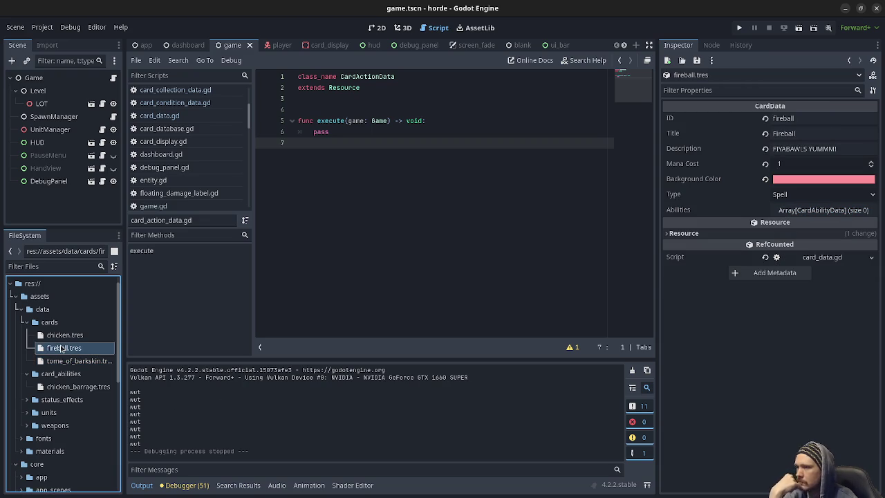
{"action": "left_click", "coordinate": [63, 335]}
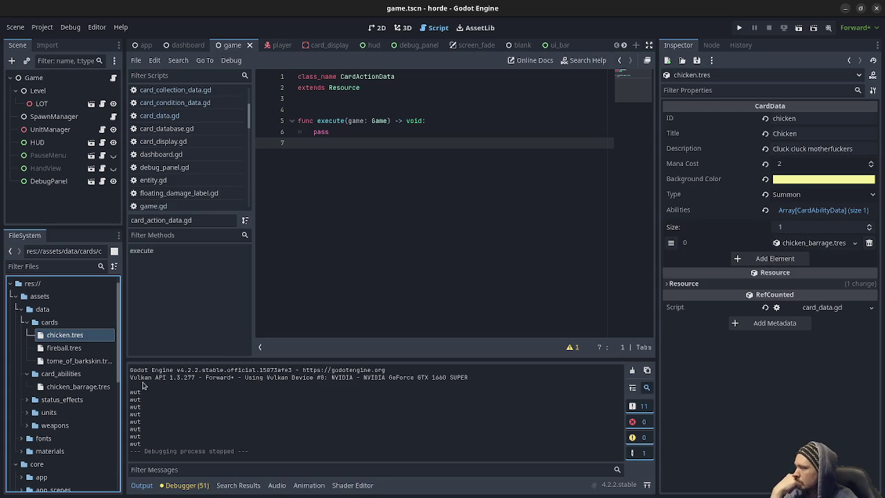
{"action": "left_click", "coordinate": [90, 387]}
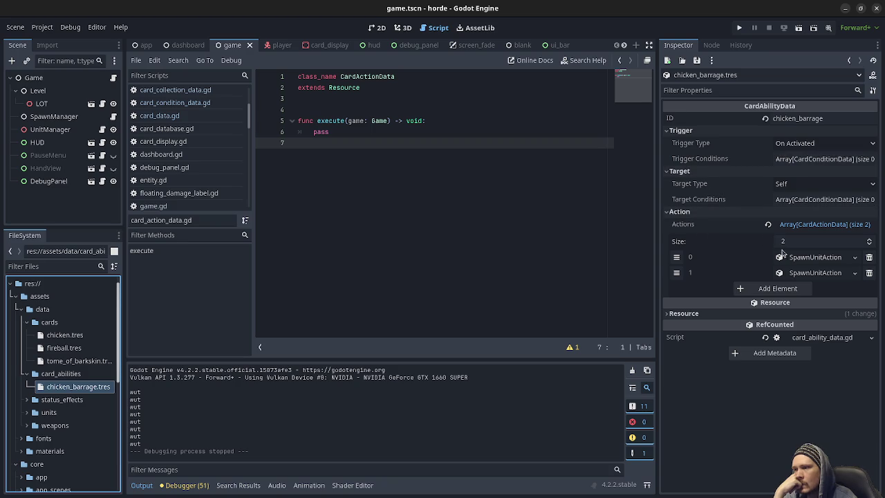
Expand both SpawnUnitAction entries to show each spawns chicken_unit.tres
{"action": "left_click", "coordinate": [801, 256]}
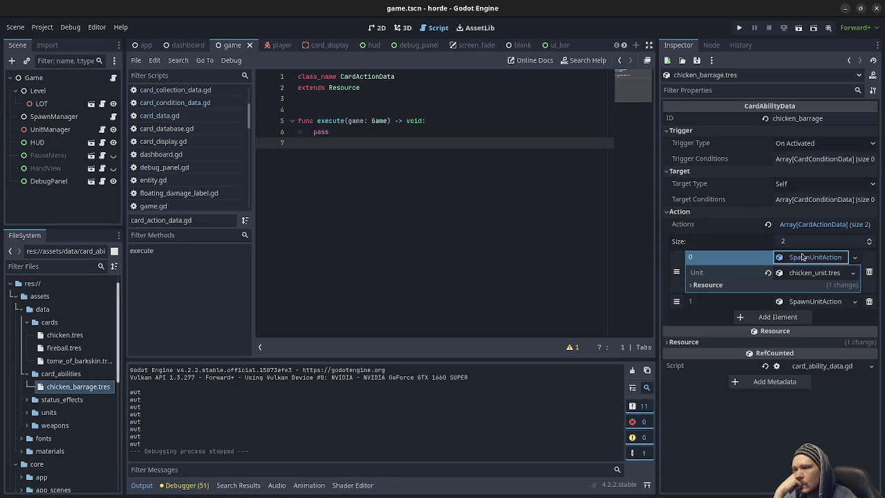
{"action": "left_click", "coordinate": [796, 301]}
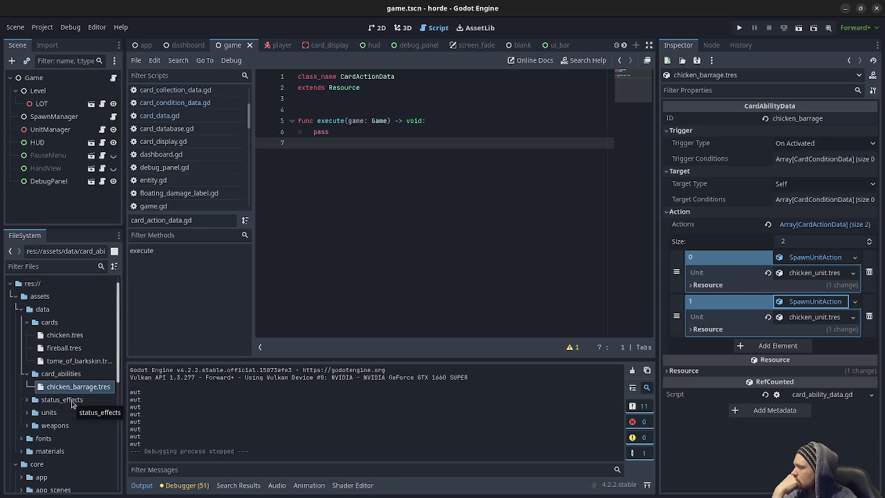
{"action": "scroll", "coordinate": [71, 405], "scroll_direction": "down", "scroll_amount": 5}
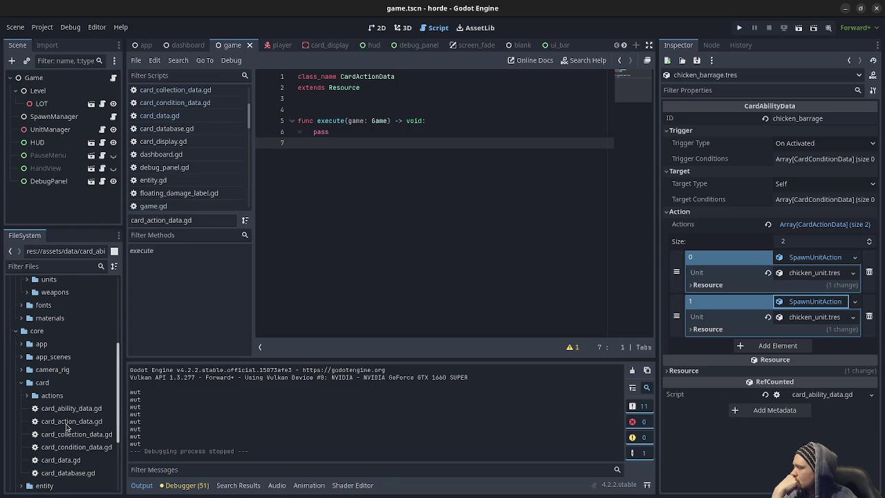
Open card_ability_data.gd from the core/card folder, then close the horde project editor
{"action": "left_click", "coordinate": [67, 422]}
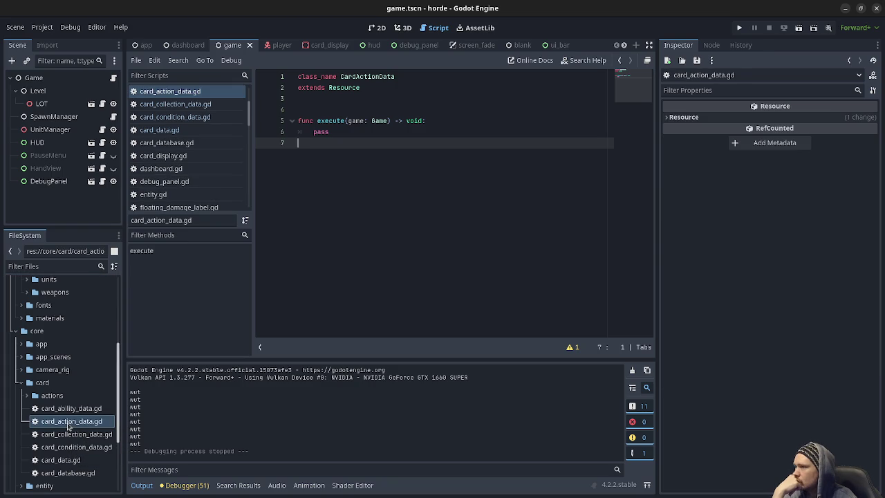
{"action": "left_click", "coordinate": [69, 409]}
{"action": "double_click", "coordinate": [69, 409]}
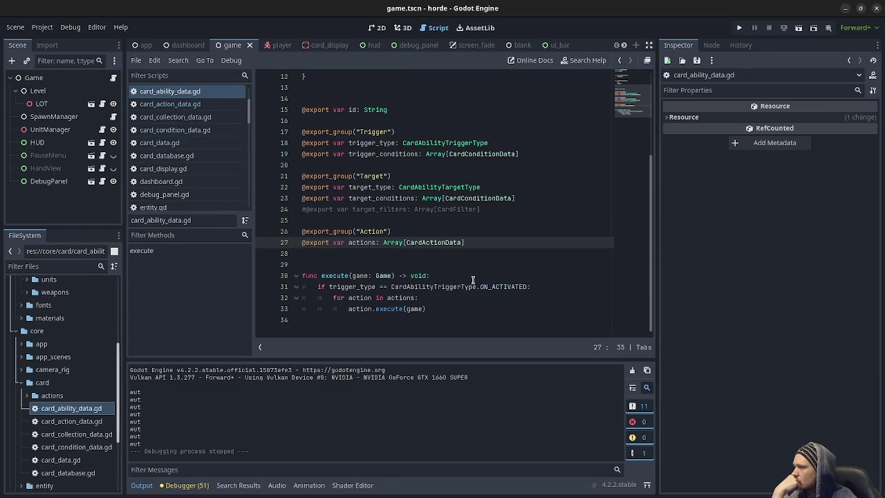
{"action": "scroll", "coordinate": [97, 432], "scroll_direction": "down", "scroll_amount": 3}
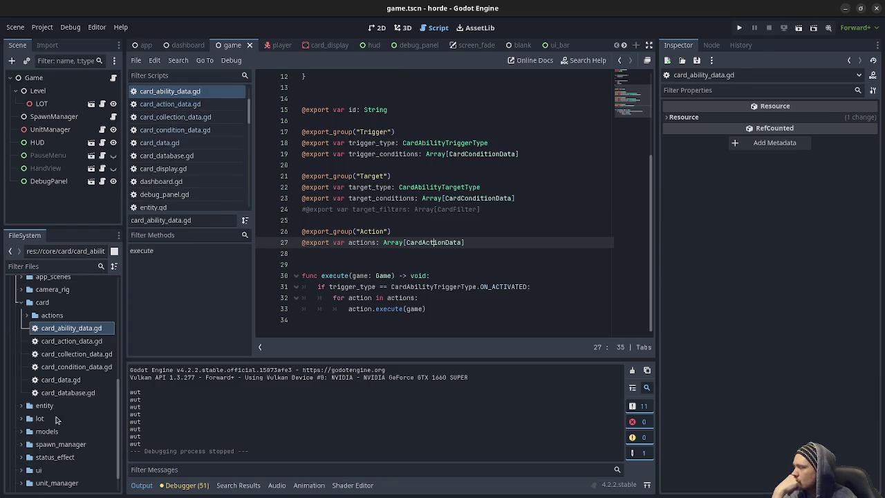
{"action": "scroll", "coordinate": [26, 410], "scroll_direction": "down", "scroll_amount": 1}
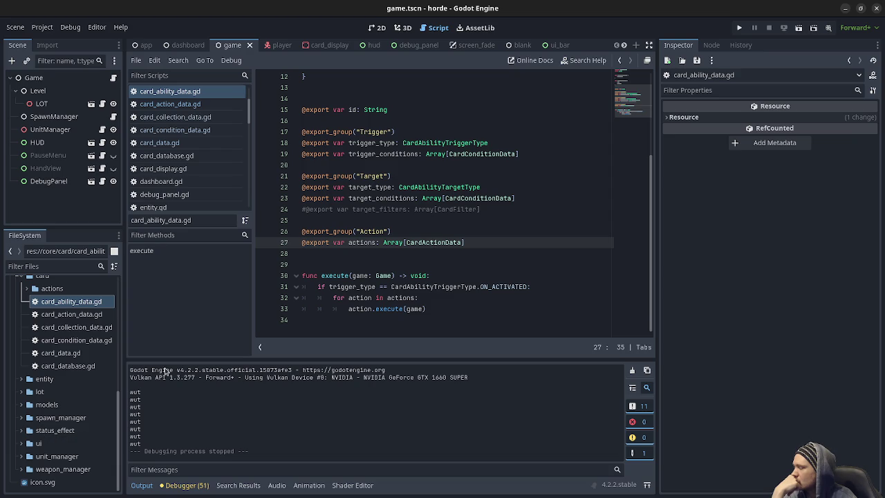
{"action": "left_click", "coordinate": [875, 8]}
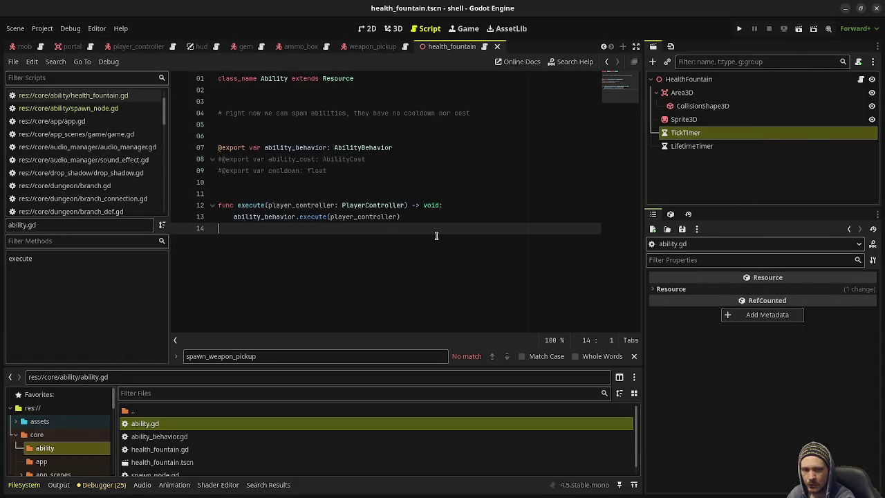
Return through the window overview to the shell project's ability.gd script
{"action": "key", "text": "super"}
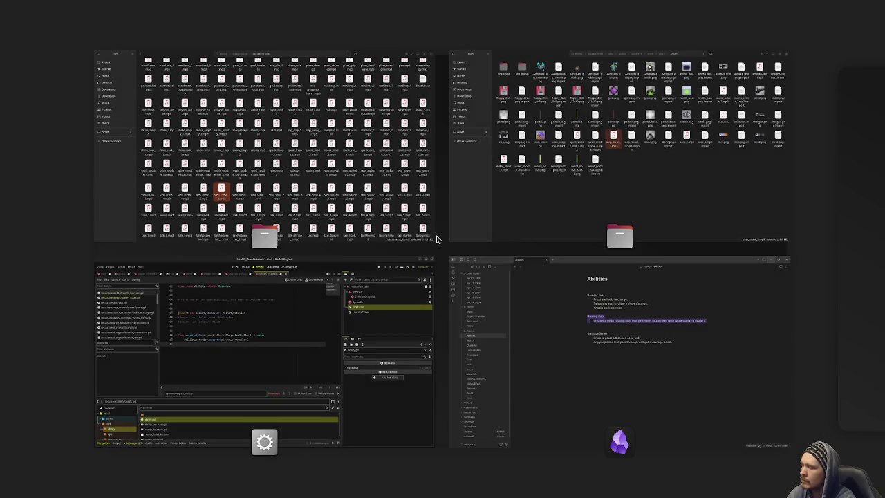
{"action": "key", "text": "super"}
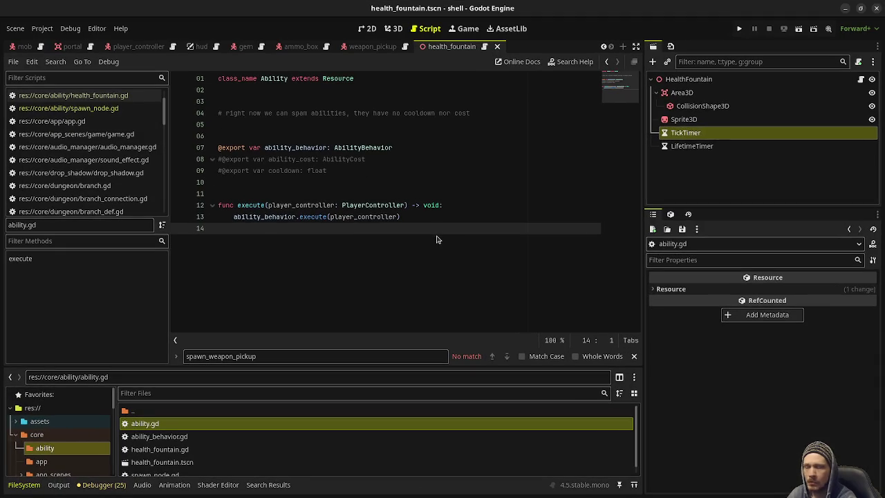
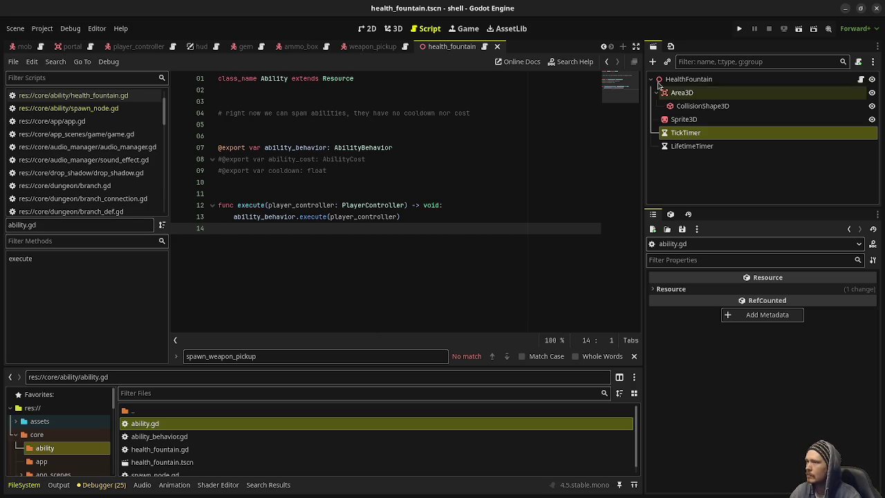
Playtest the dungeon, walking and shooting while collecting gems, then stop the game with F8
{"action": "left_click", "coordinate": [739, 29]}
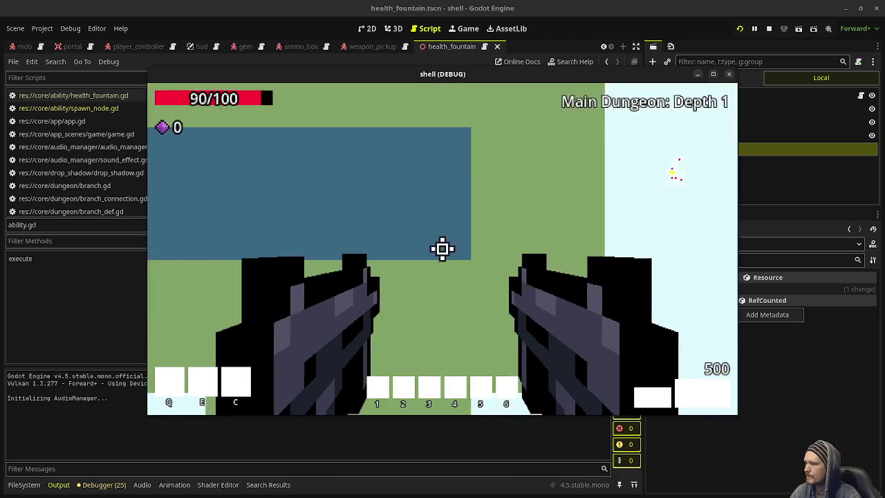
{"action": "left_click_drag", "start_coordinate": [442, 249], "coordinate": [442, 249]}
{"action": "key", "text": "w"}
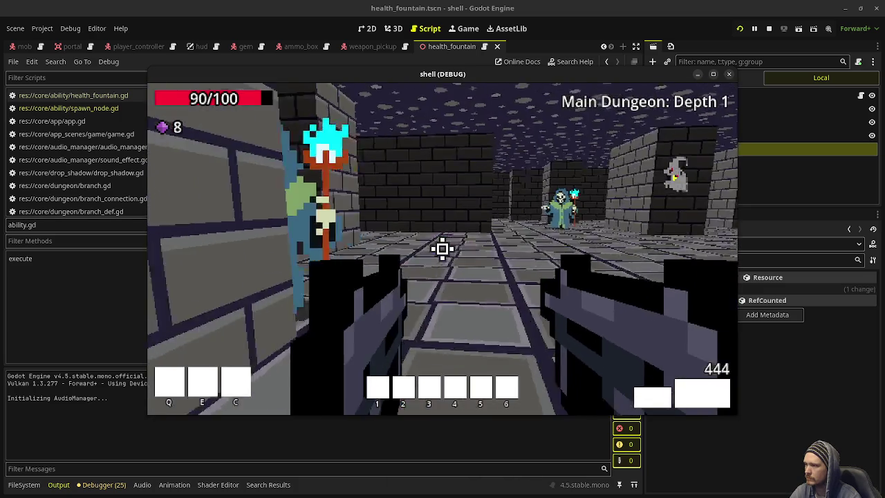
{"action": "left_click_drag", "start_coordinate": [442, 249], "coordinate": [442, 249]}
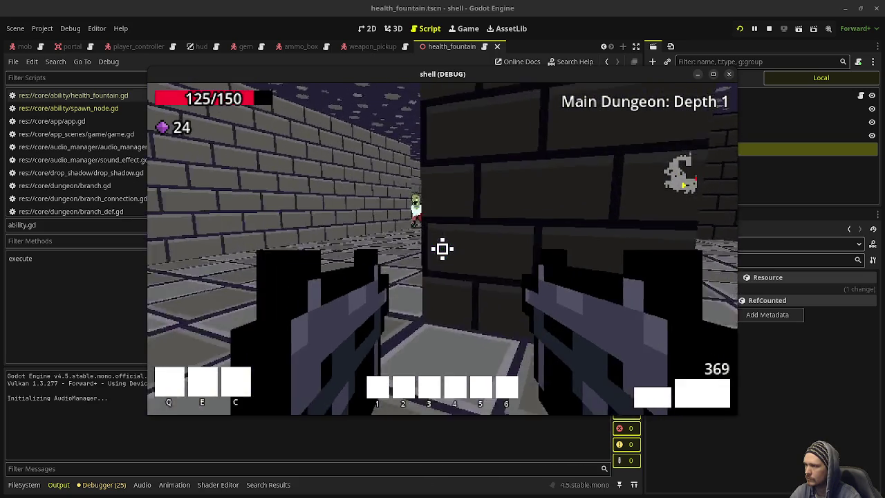
{"action": "left_click_drag", "start_coordinate": [442, 249], "coordinate": [442, 248]}
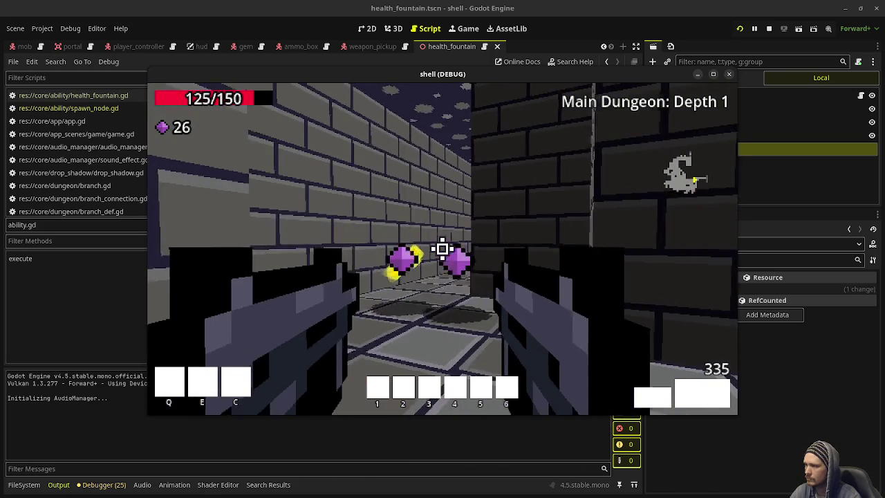
{"action": "key", "text": "F8"}
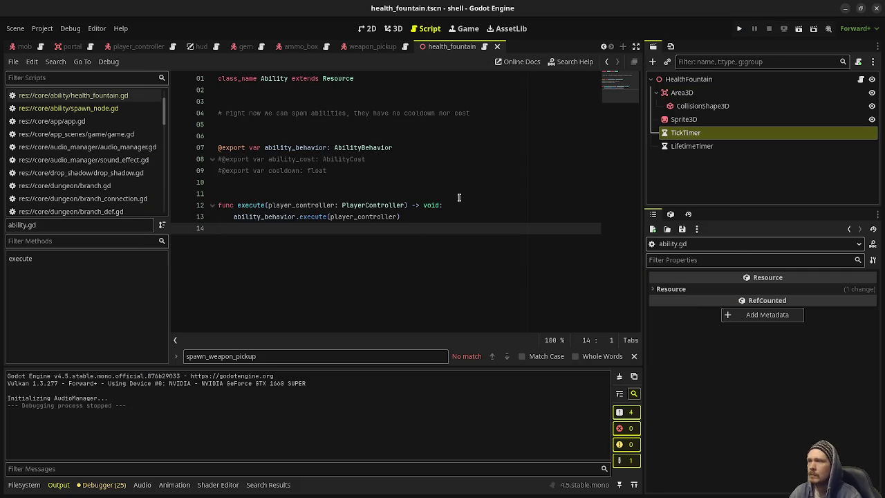
Browse the FileSystem dock's abilities and weapon_types data folders
{"action": "left_click", "coordinate": [23, 484]}
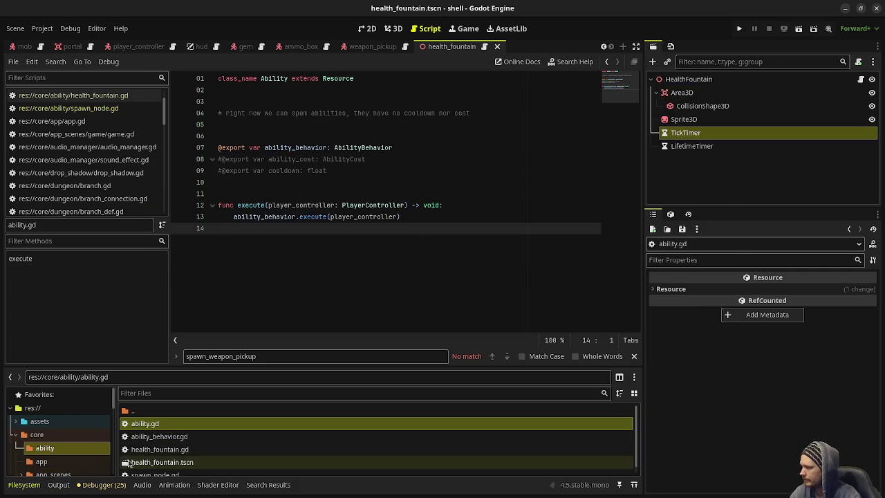
{"action": "scroll", "coordinate": [81, 434], "scroll_direction": "down", "scroll_amount": 5}
{"action": "scroll", "coordinate": [80, 434], "scroll_direction": "down", "scroll_amount": 10}
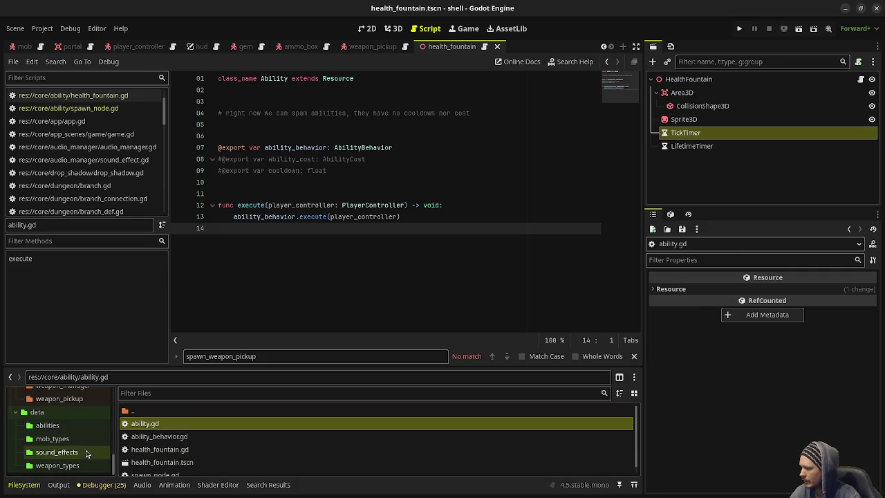
{"action": "left_click", "coordinate": [67, 430]}
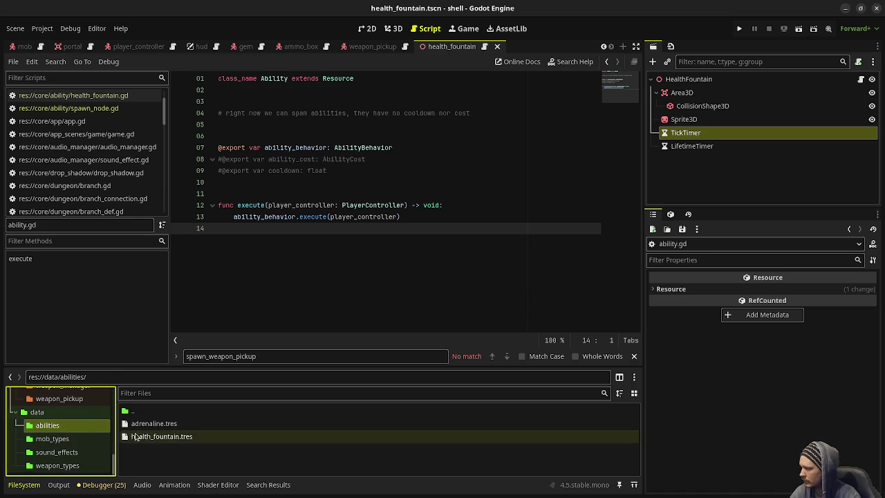
{"action": "left_click", "coordinate": [65, 467]}
{"action": "scroll", "coordinate": [59, 451], "scroll_direction": "up", "scroll_amount": 3}
{"action": "scroll", "coordinate": [59, 450], "scroll_direction": "down", "scroll_amount": 3}
{"action": "scroll", "coordinate": [60, 451], "scroll_direction": "up", "scroll_amount": 5}
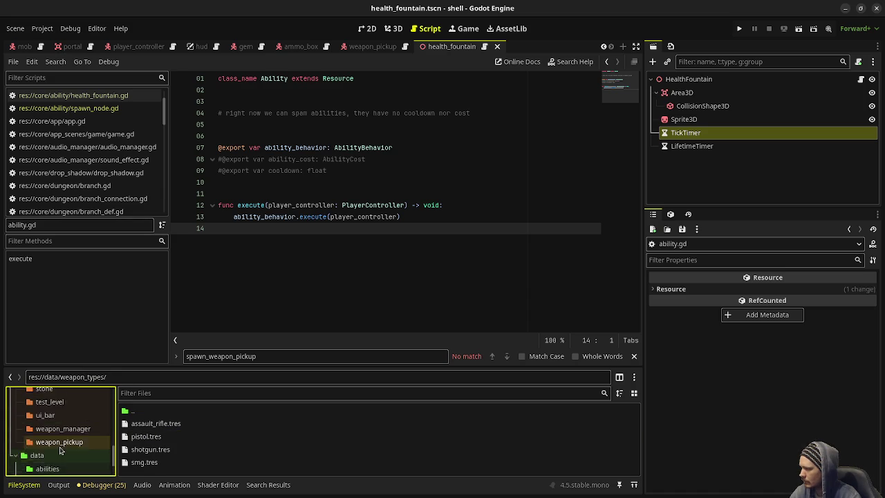
{"action": "scroll", "coordinate": [63, 446], "scroll_direction": "down", "scroll_amount": 3}
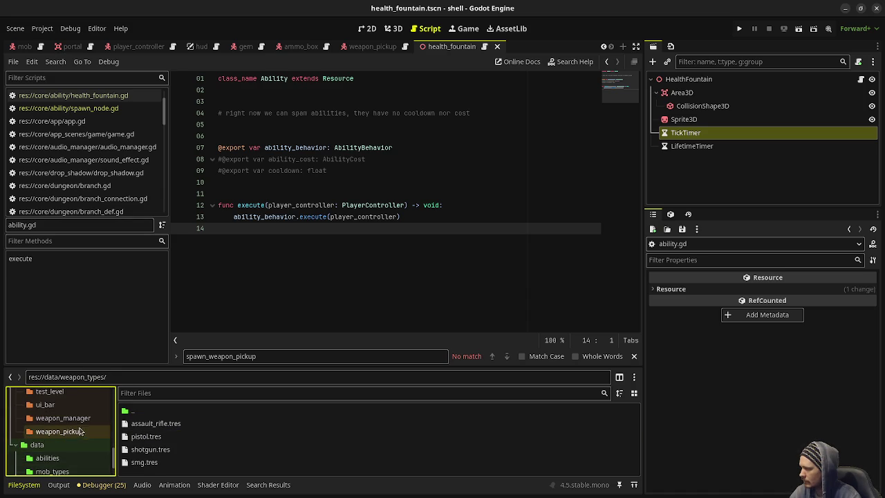
{"action": "scroll", "coordinate": [82, 431], "scroll_direction": "up", "scroll_amount": 5}
{"action": "scroll", "coordinate": [87, 436], "scroll_direction": "up", "scroll_amount": 6}
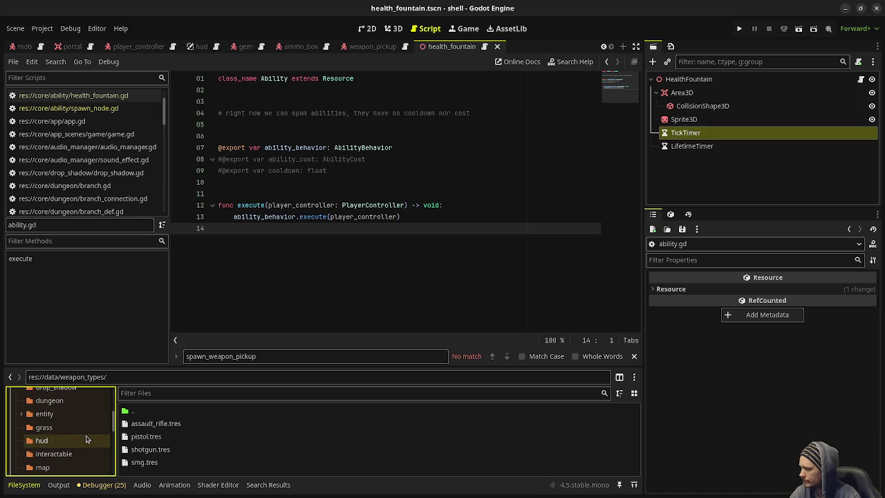
{"action": "scroll", "coordinate": [81, 440], "scroll_direction": "down", "scroll_amount": 3}
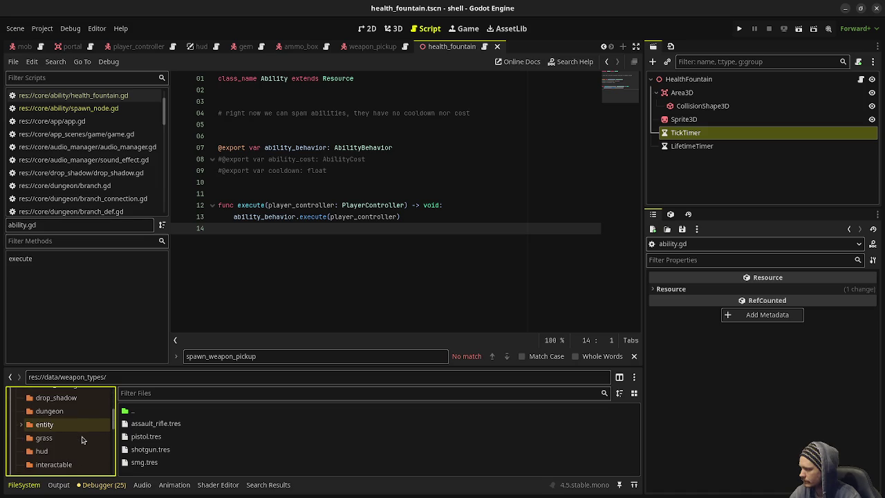
Open core/entity/mob/mob_type.gd, add the exported sfx_die_id String property, and save
{"action": "left_click", "coordinate": [22, 424]}
{"action": "scroll", "coordinate": [28, 428], "scroll_direction": "down", "scroll_amount": 3}
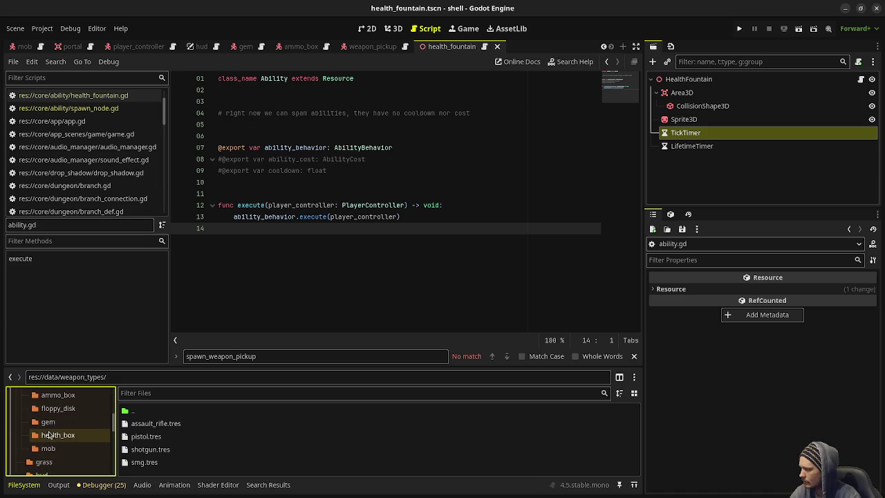
{"action": "left_click", "coordinate": [47, 448]}
{"action": "double_click", "coordinate": [144, 461]}
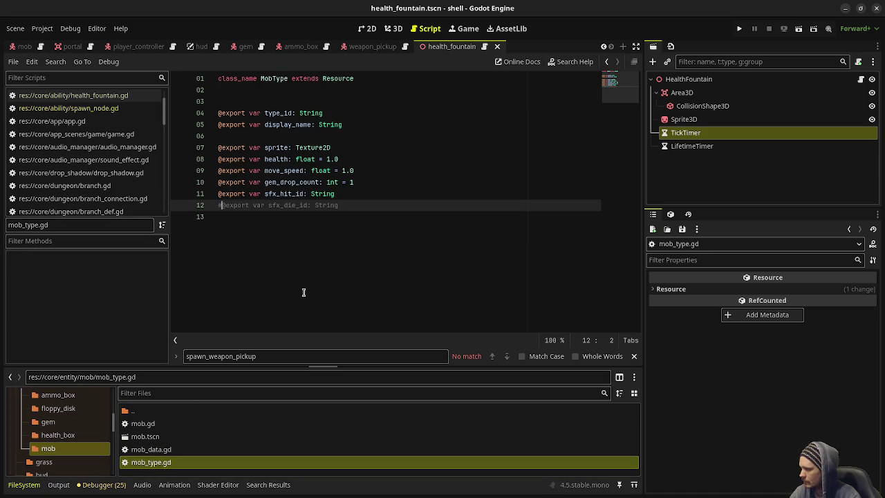
{"action": "key", "text": "Tab"}
{"action": "key", "text": "ctrl+s"}
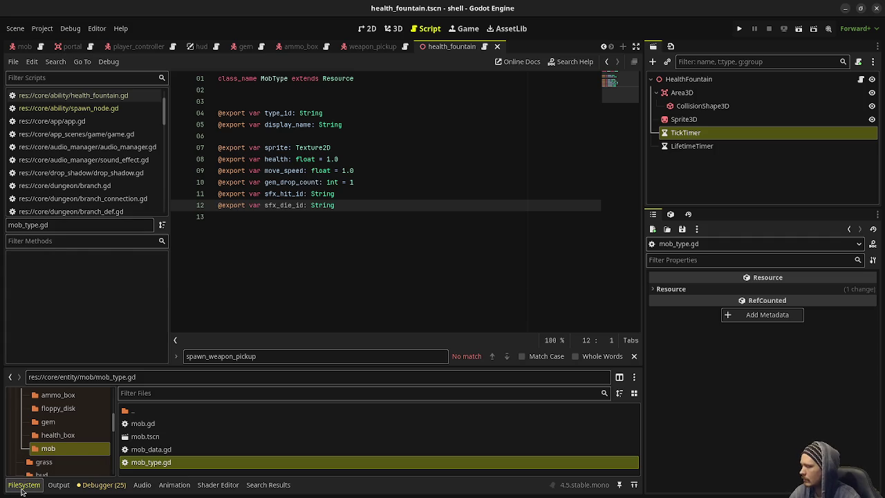
Show the data/mob_types folder in the FileSystem dock
{"action": "left_click", "coordinate": [23, 484]}
{"action": "left_click", "coordinate": [24, 485]}
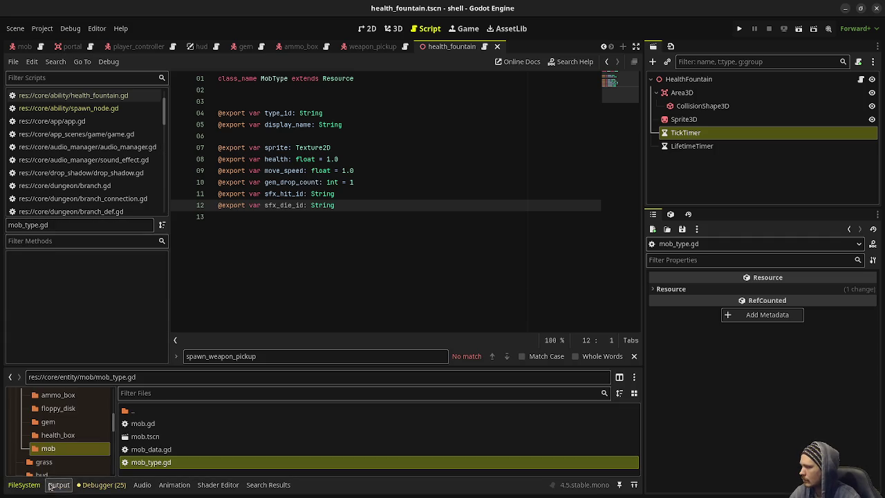
{"action": "scroll", "coordinate": [114, 432], "scroll_direction": "down", "scroll_amount": 5}
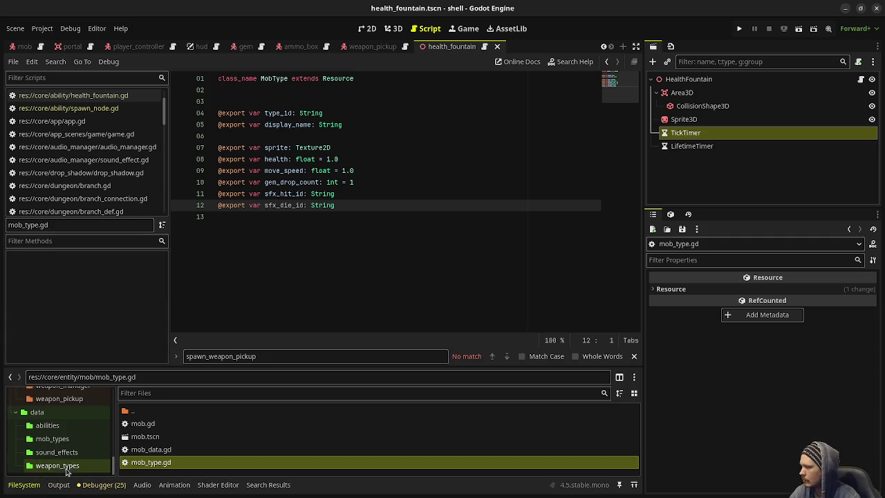
{"action": "left_click", "coordinate": [60, 438]}
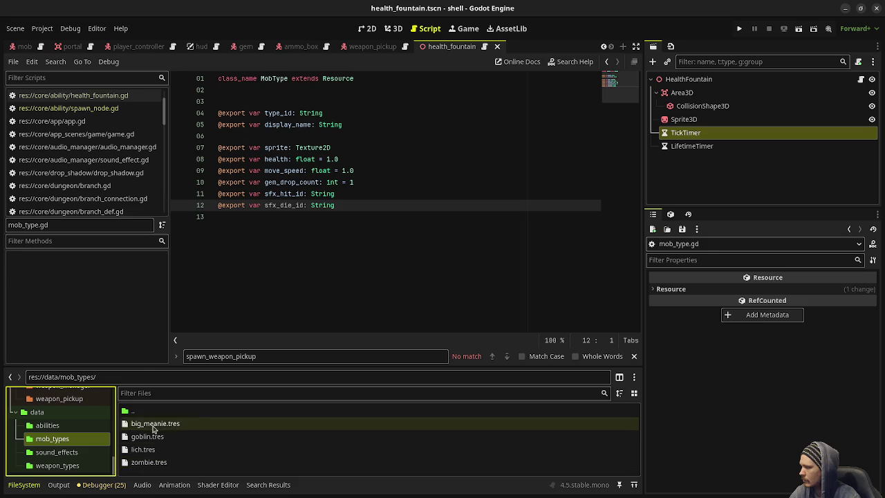
Set Sfx Die ID to sfx_mob_die for the big_meanie and goblin mob types
{"action": "left_click", "coordinate": [148, 423]}
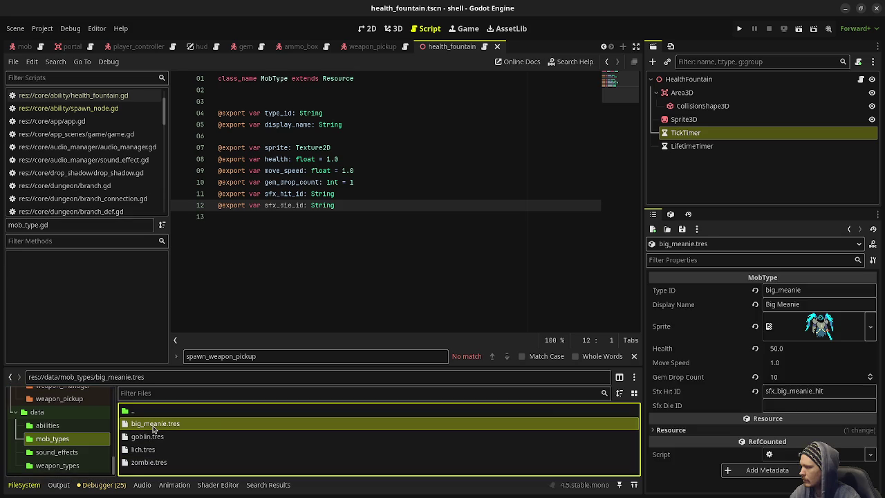
{"action": "left_click", "coordinate": [798, 405]}
{"action": "type", "text": "sfx_mob_die"}
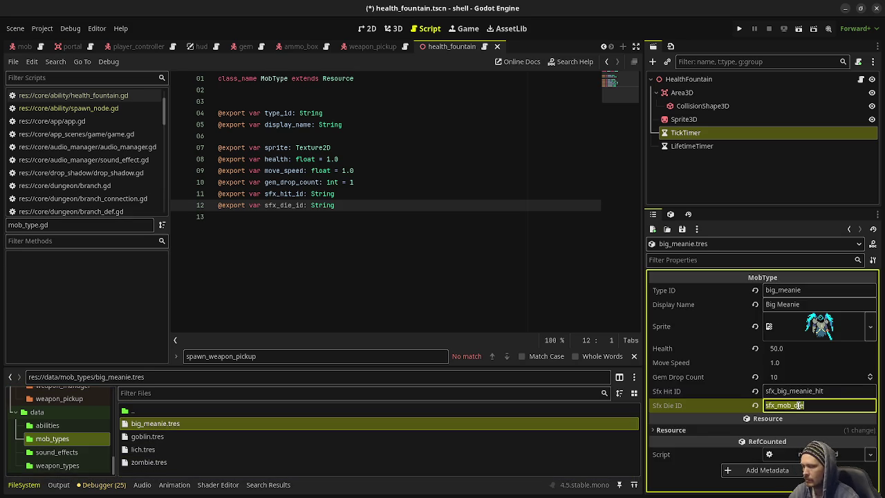
{"action": "left_click", "coordinate": [147, 436]}
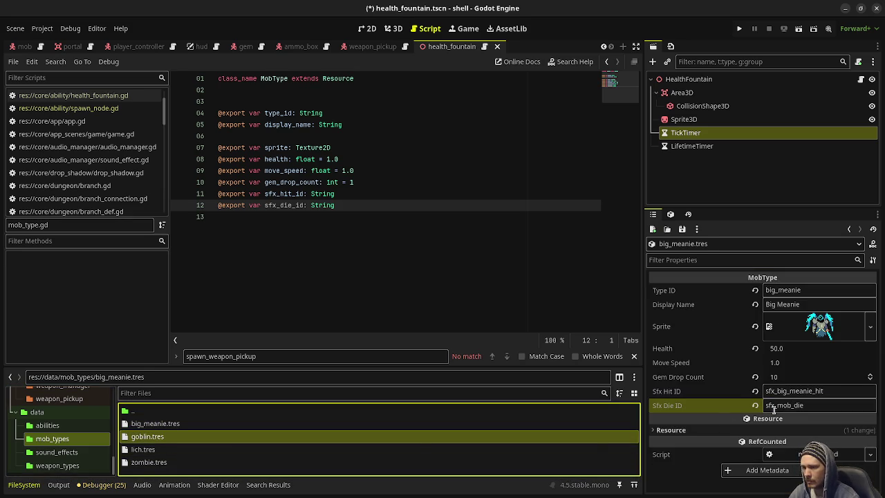
{"action": "left_click", "coordinate": [182, 437]}
{"action": "left_click", "coordinate": [775, 405]}
{"action": "type", "text": "sfx_mob_die"}
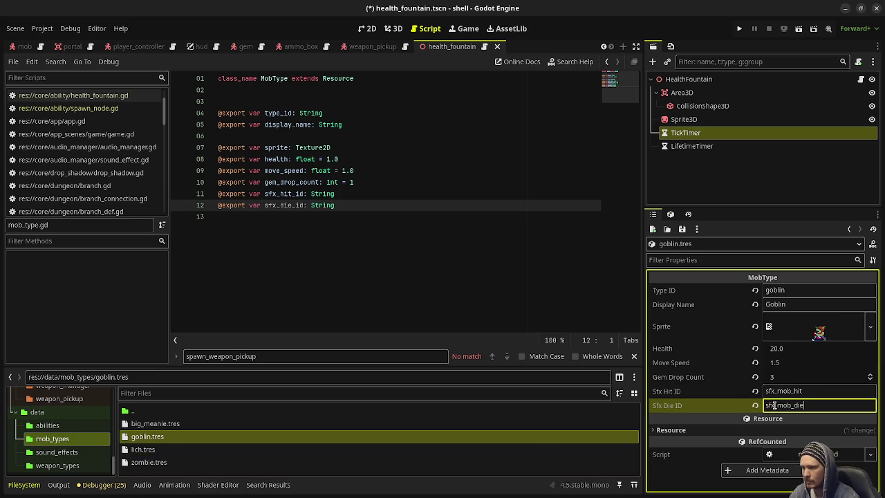
Set the lich and zombie Sfx Die IDs to sfx_mob_die and save the mob types
{"action": "left_click", "coordinate": [143, 450]}
{"action": "left_click", "coordinate": [835, 407]}
{"action": "type", "text": "sfx_mob_die"}
{"action": "left_click", "coordinate": [149, 462]}
{"action": "left_click", "coordinate": [788, 405]}
{"action": "type", "text": "sfx_mob_die"}
{"action": "key", "text": "ctrl+s"}
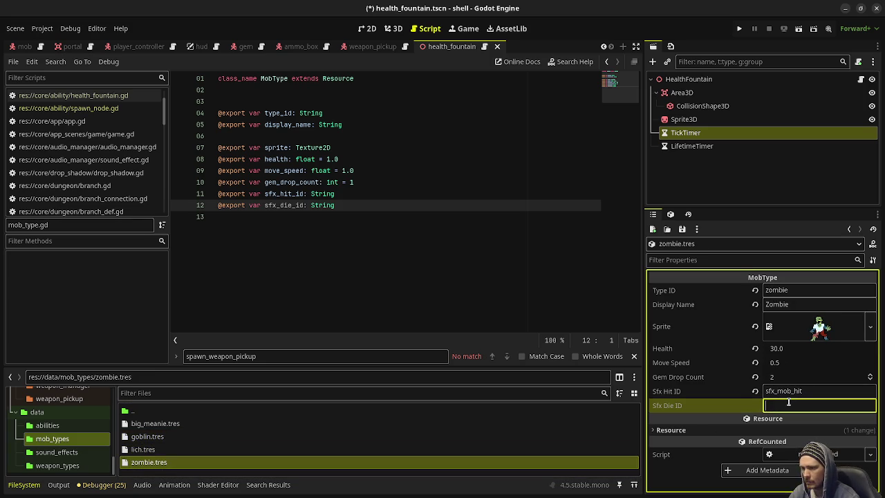
{"action": "key", "text": "alt+Tab"}
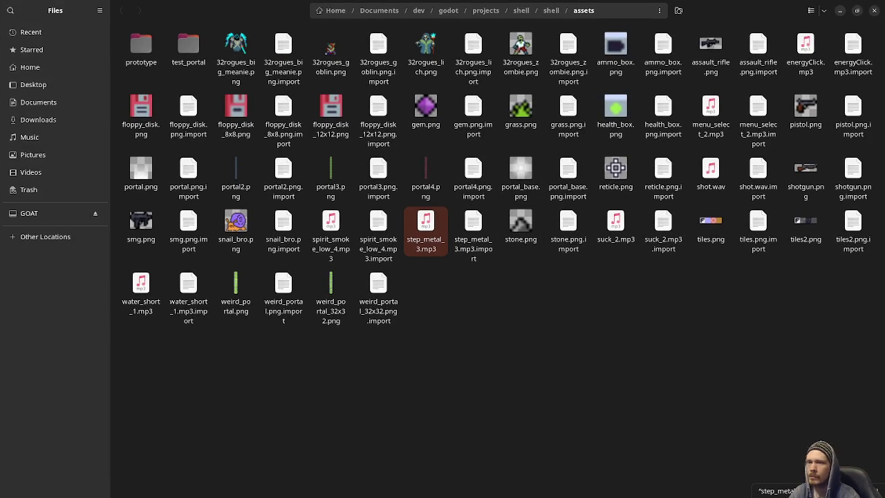
Preview slime_seek_1.mp3 and recycler_close.mp3 from the 24 Killers SFX pack
{"action": "key", "text": "super"}
{"action": "left_click", "coordinate": [373, 346]}
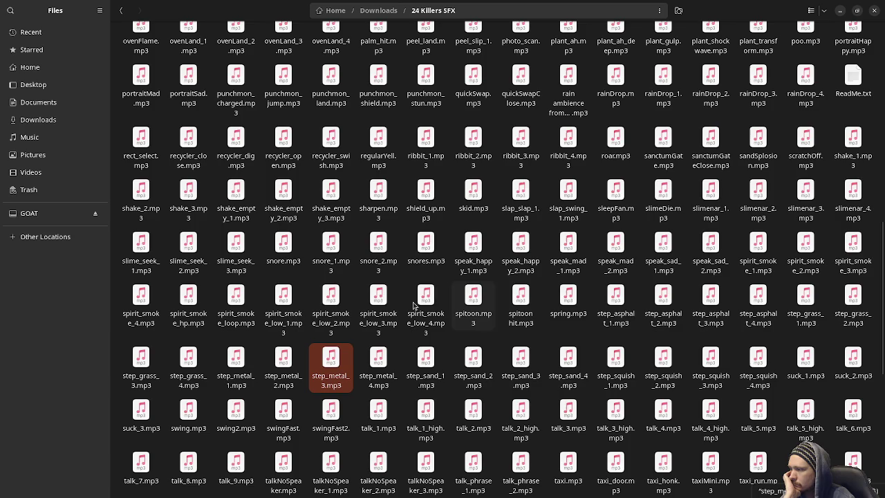
{"action": "double_click", "coordinate": [133, 266]}
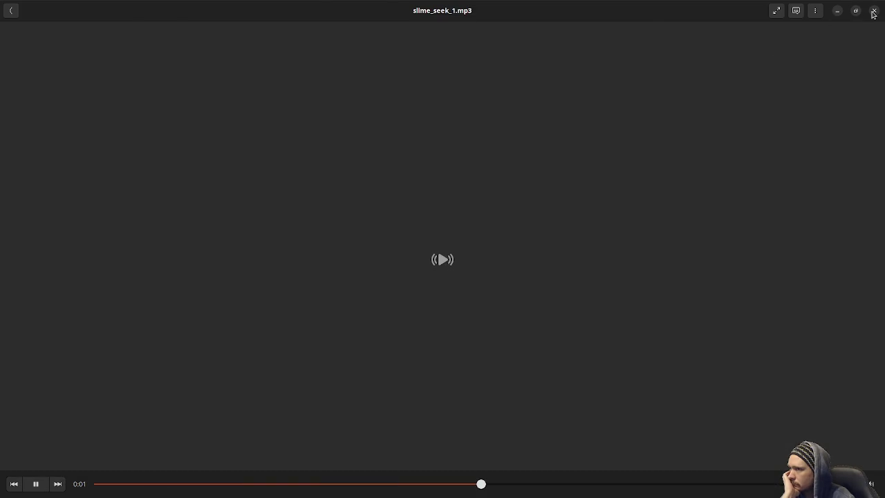
{"action": "left_click", "coordinate": [872, 11]}
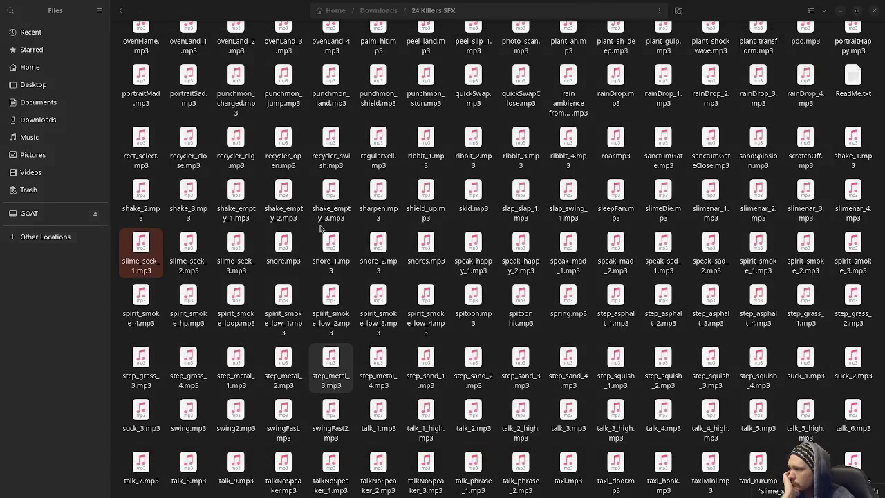
{"action": "left_click", "coordinate": [183, 161]}
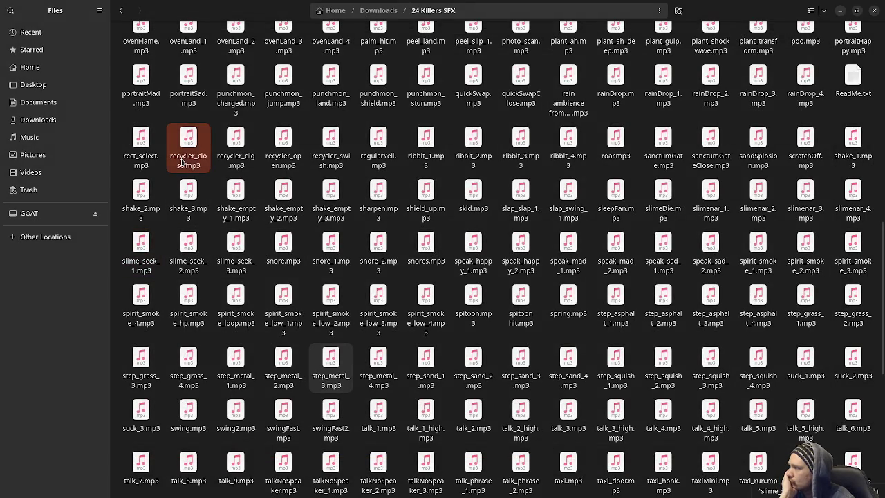
{"action": "double_click", "coordinate": [183, 161]}
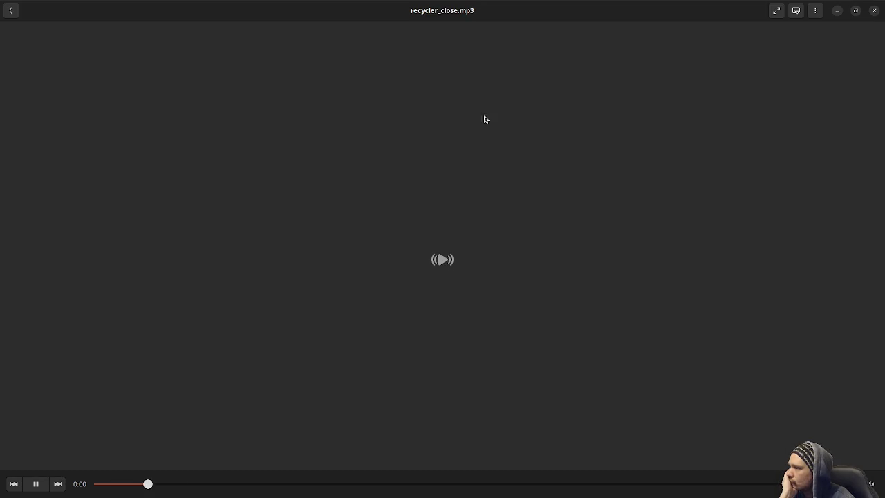
{"action": "left_click", "coordinate": [873, 11]}
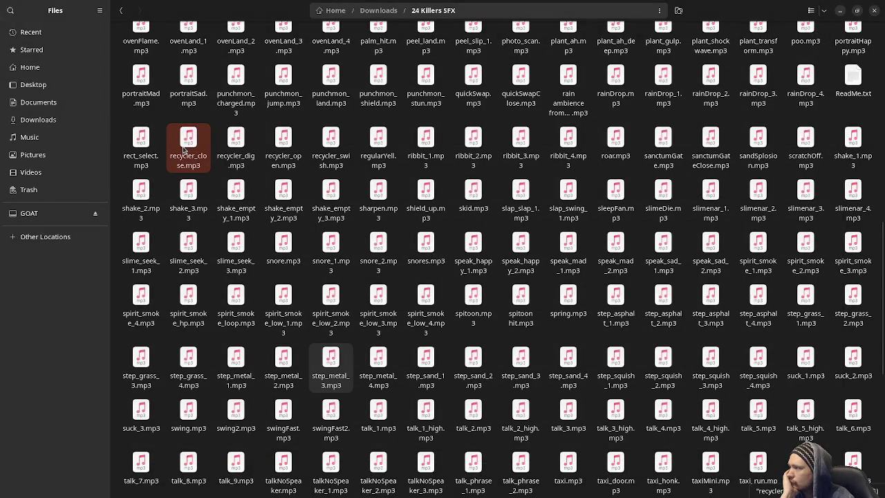
{"action": "double_click", "coordinate": [183, 150]}
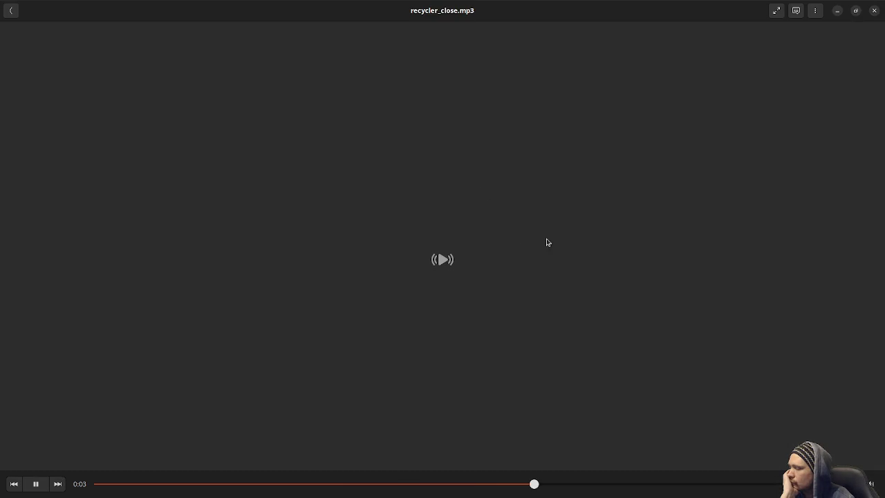
{"action": "left_click", "coordinate": [874, 11]}
Audition recycler_dig.mp3, recycler_open.mp3 and recycler_swish.mp3
{"action": "left_click", "coordinate": [232, 139]}
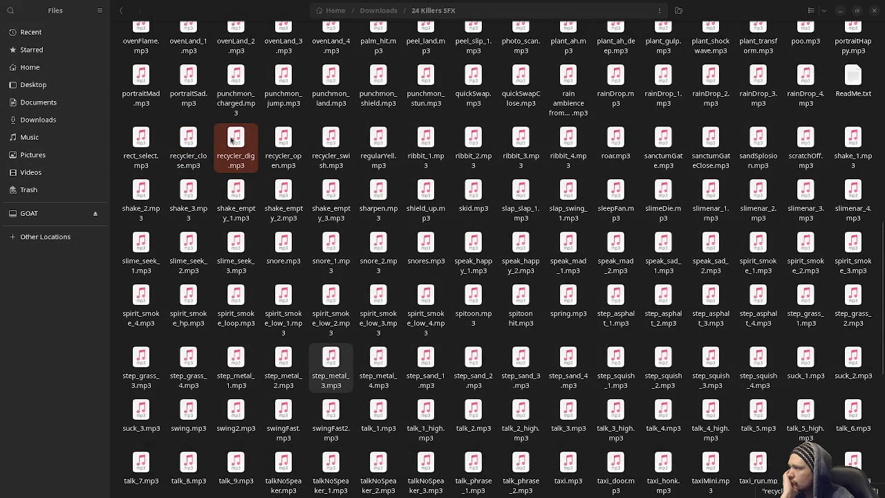
{"action": "double_click", "coordinate": [233, 139]}
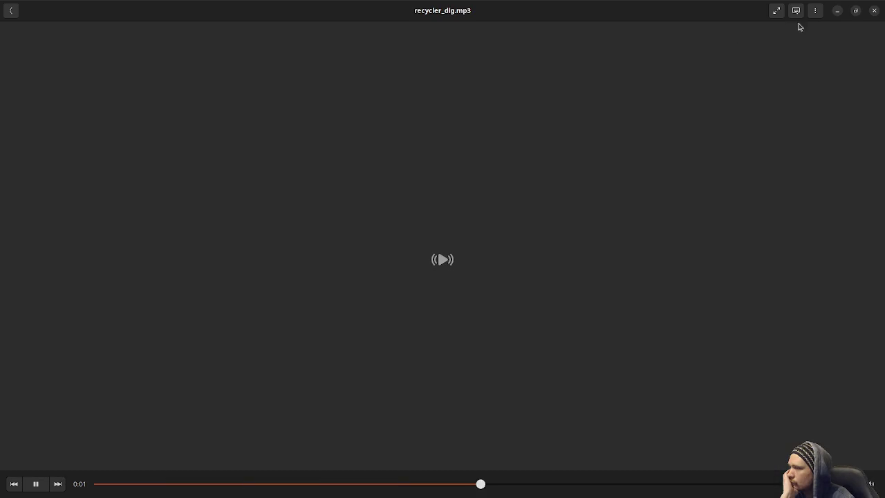
{"action": "left_click", "coordinate": [872, 11]}
{"action": "left_click", "coordinate": [271, 145]}
{"action": "double_click", "coordinate": [276, 145]}
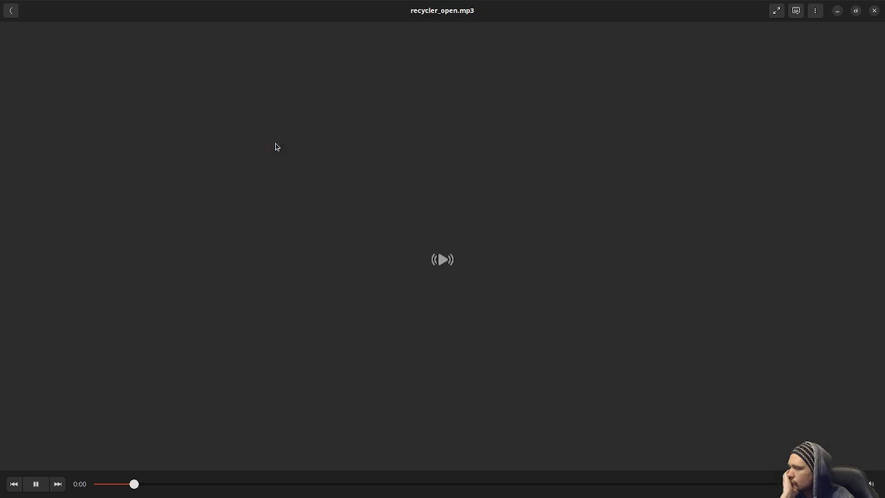
{"action": "left_click", "coordinate": [873, 11]}
{"action": "double_click", "coordinate": [331, 145]}
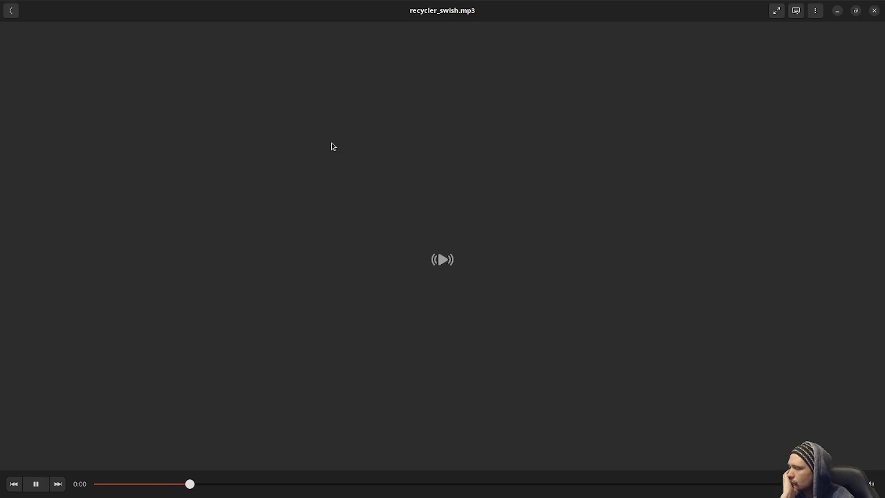
{"action": "left_click", "coordinate": [874, 11]}
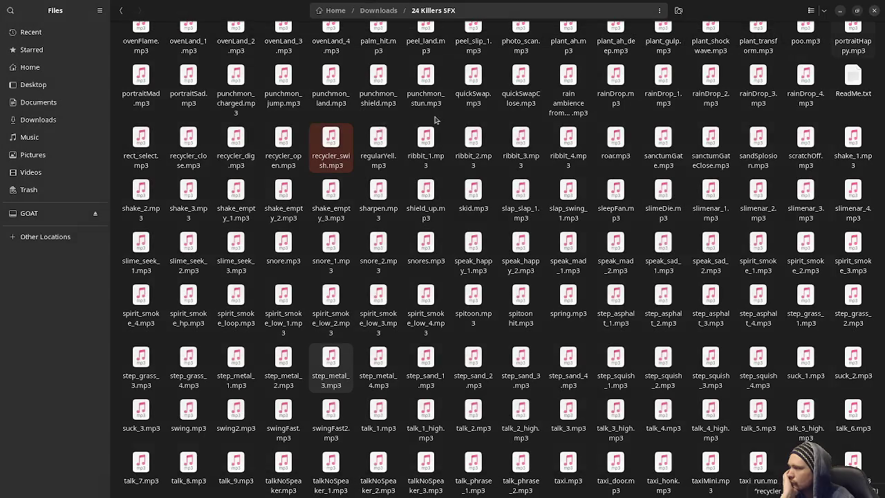
Copy recycler_close.mp3 from the sound pack and paste it into the project's assets folder
{"action": "left_click", "coordinate": [188, 157]}
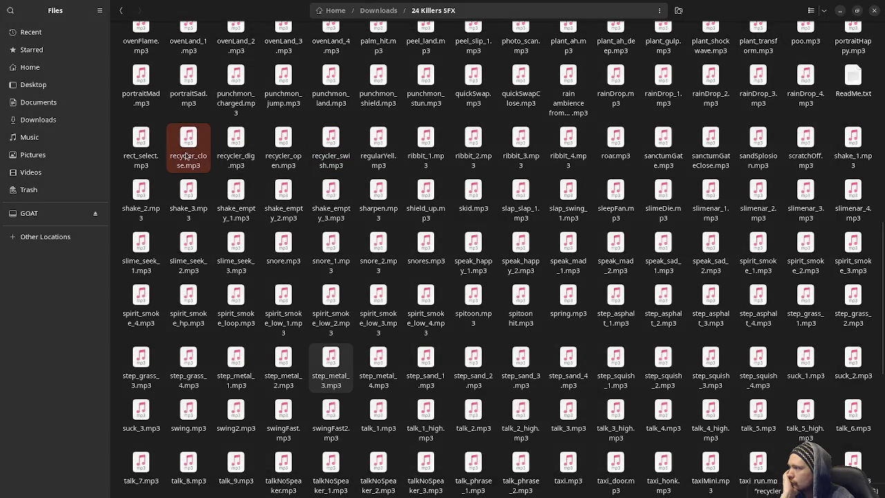
{"action": "right_click", "coordinate": [192, 155]}
{"action": "left_click", "coordinate": [218, 212]}
{"action": "left_click", "coordinate": [871, 7]}
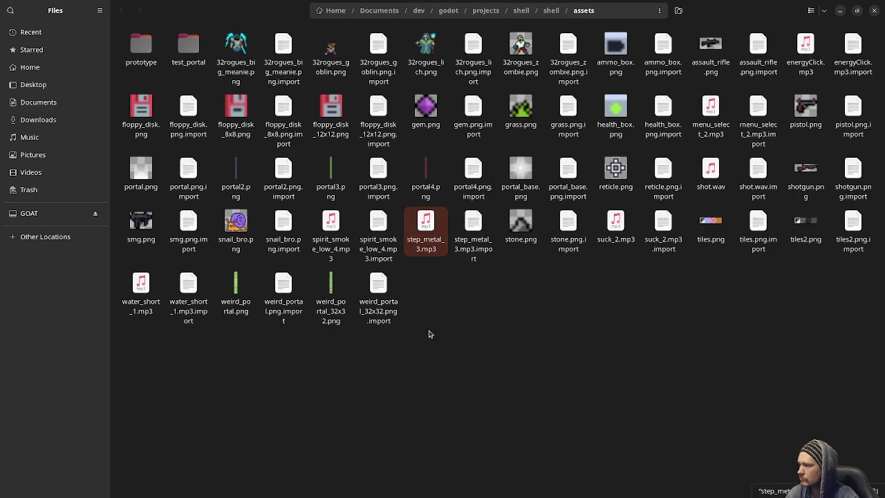
{"action": "left_click", "coordinate": [840, 10]}
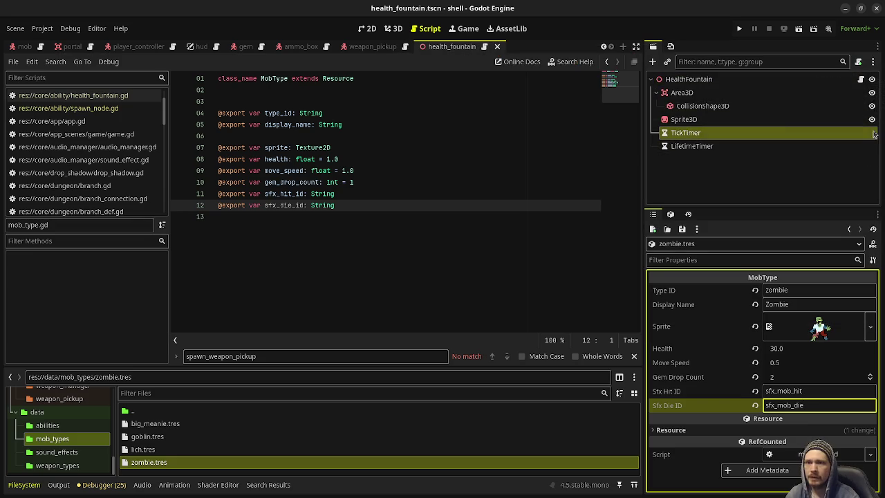
{"action": "key", "text": "alt+Tab"}
{"action": "right_click", "coordinate": [486, 308]}
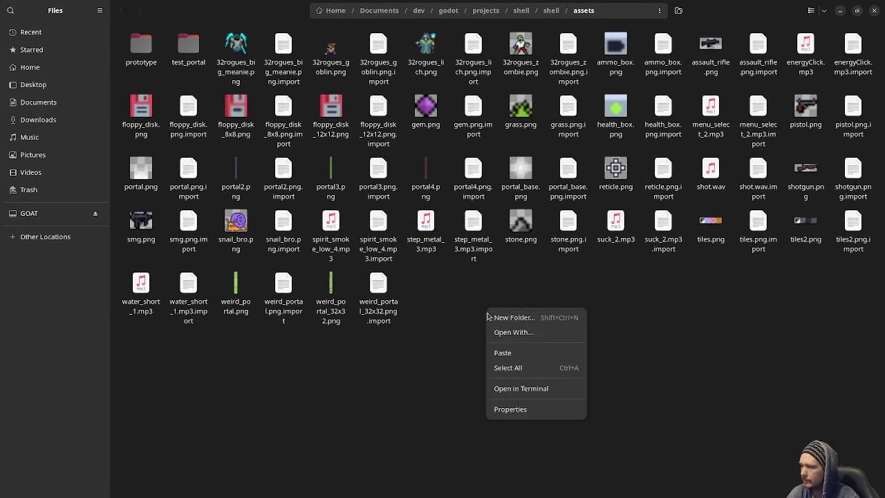
{"action": "left_click", "coordinate": [502, 352]}
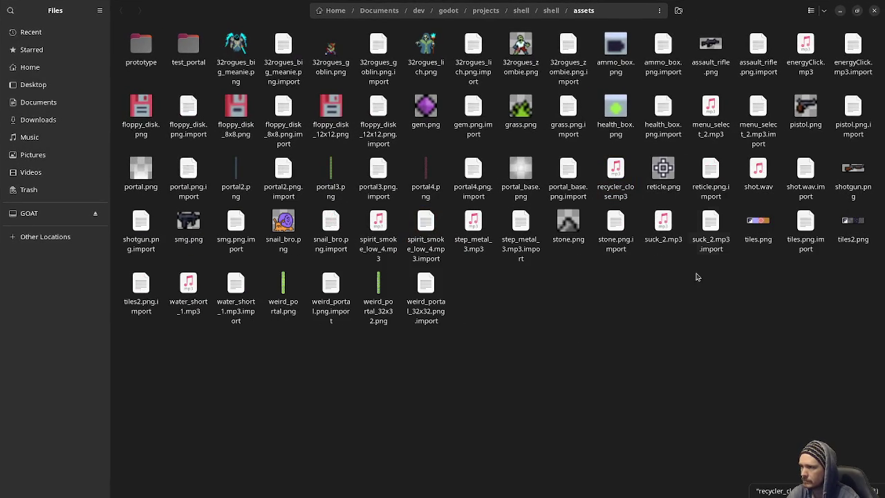
{"action": "left_click", "coordinate": [840, 11]}
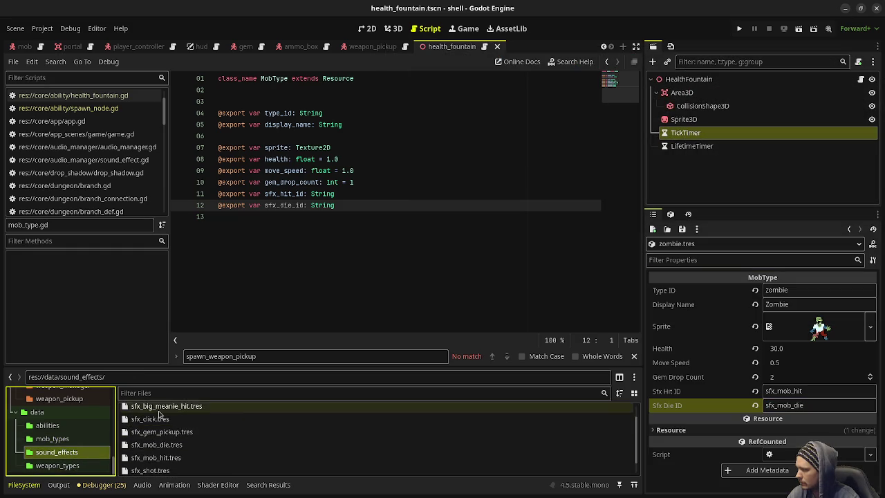
{"action": "left_click", "coordinate": [152, 412]}
Create a new SoundEffect resource in sound_effects saved as sfx_big_meanie_die.tres
{"action": "right_click", "coordinate": [85, 452]}
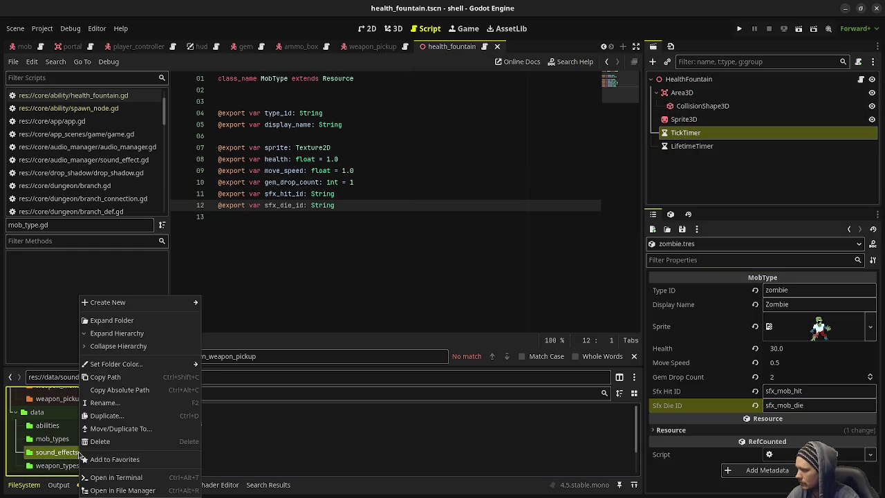
{"action": "mouse_move", "coordinate": [126, 303]}
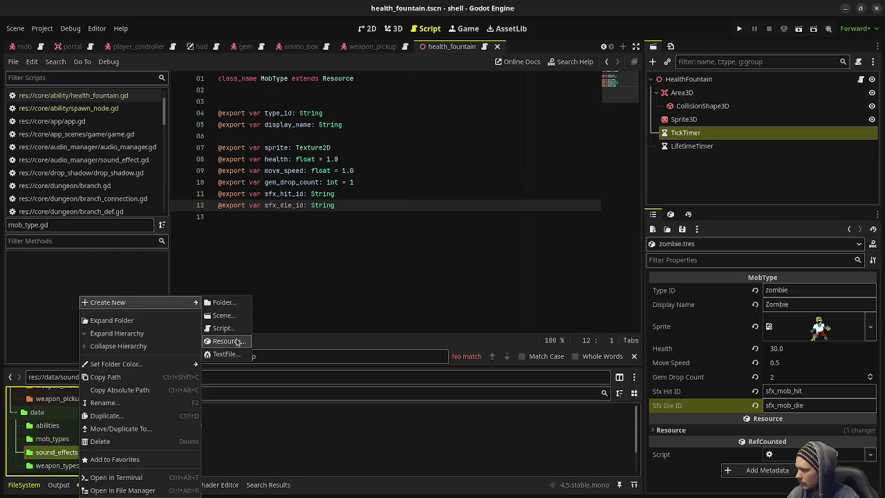
{"action": "left_click", "coordinate": [236, 341]}
{"action": "type", "text": "soundeff"}
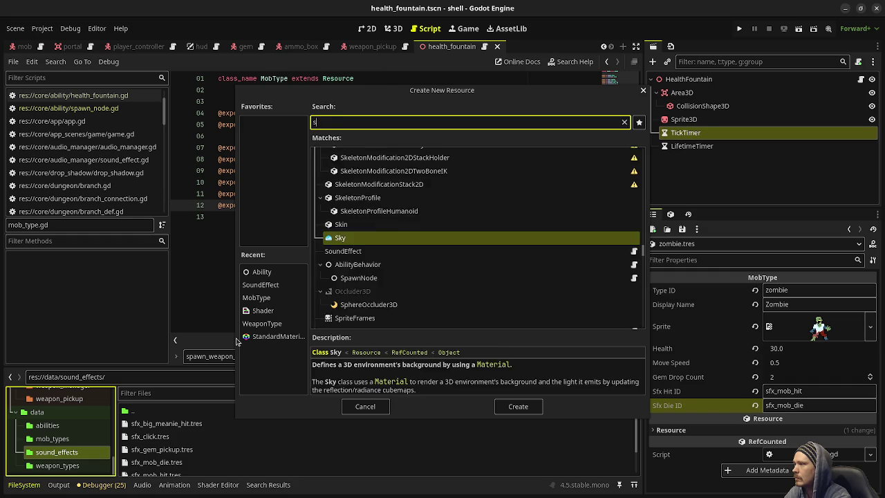
{"action": "key", "text": "Return"}
{"action": "type", "text": "sfx_big_meanie_die.tres"}
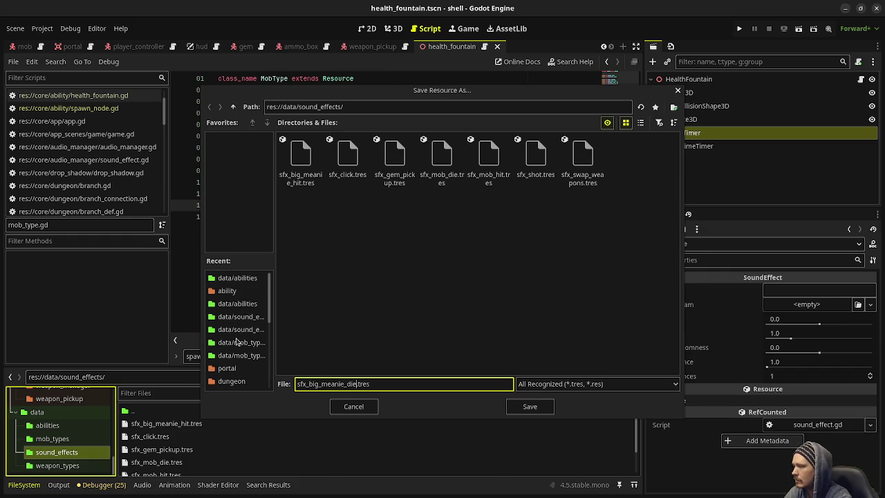
{"action": "key", "text": "Return"}
Check sfx_big_meanie_hit.tres and sfx_mob_die.tres settings, then reselect sfx_big_meanie_die.tres
{"action": "left_click", "coordinate": [187, 424]}
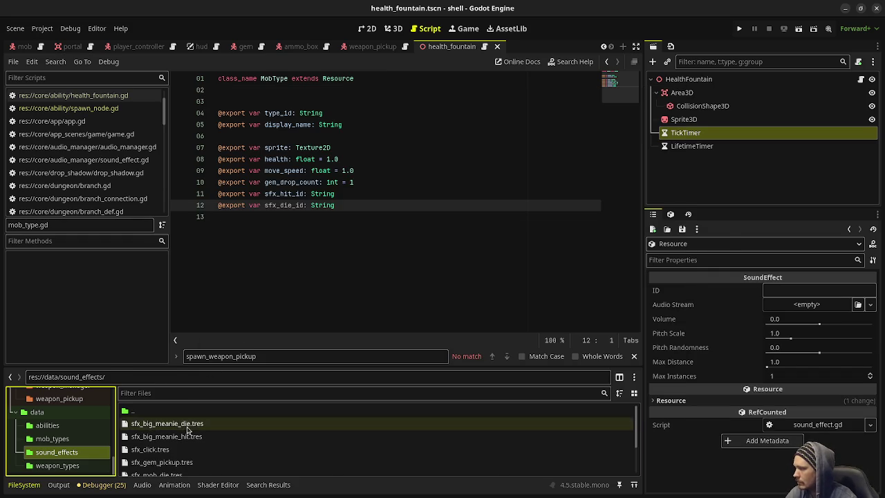
{"action": "left_click", "coordinate": [181, 437]}
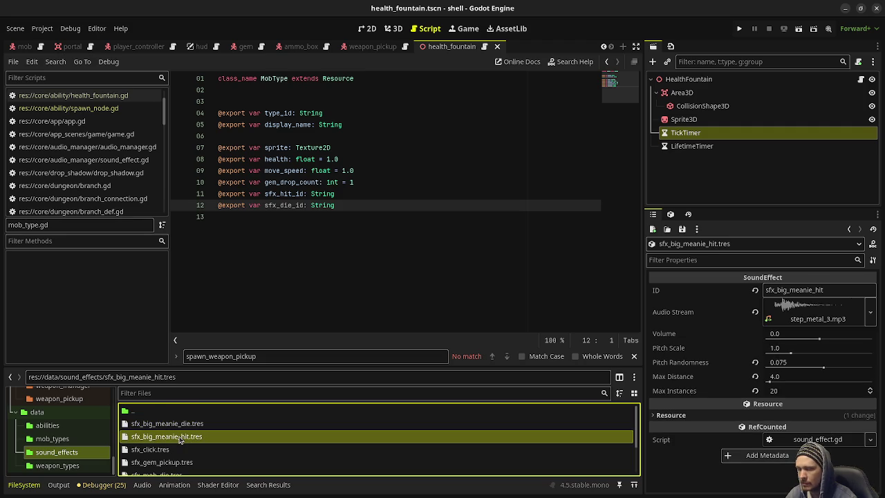
{"action": "scroll", "coordinate": [180, 438], "scroll_direction": "down", "scroll_amount": 2}
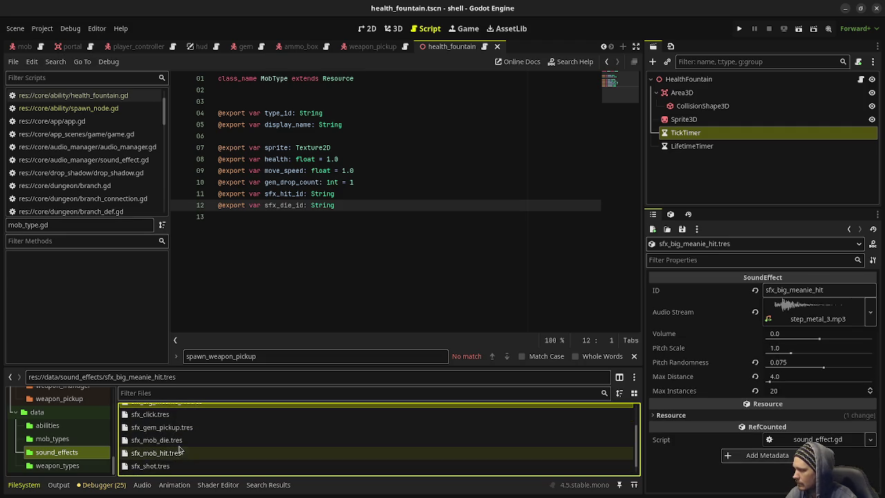
{"action": "left_click", "coordinate": [179, 444]}
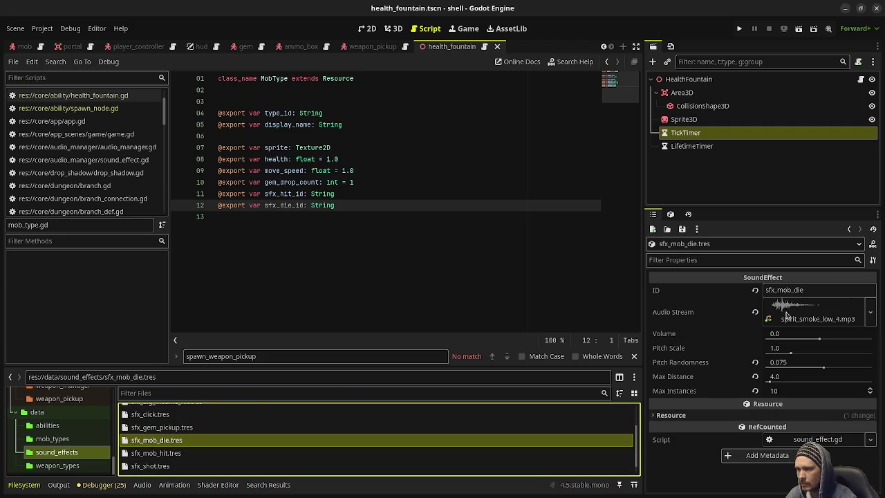
{"action": "scroll", "coordinate": [195, 428], "scroll_direction": "up", "scroll_amount": 3}
{"action": "left_click", "coordinate": [195, 425]}
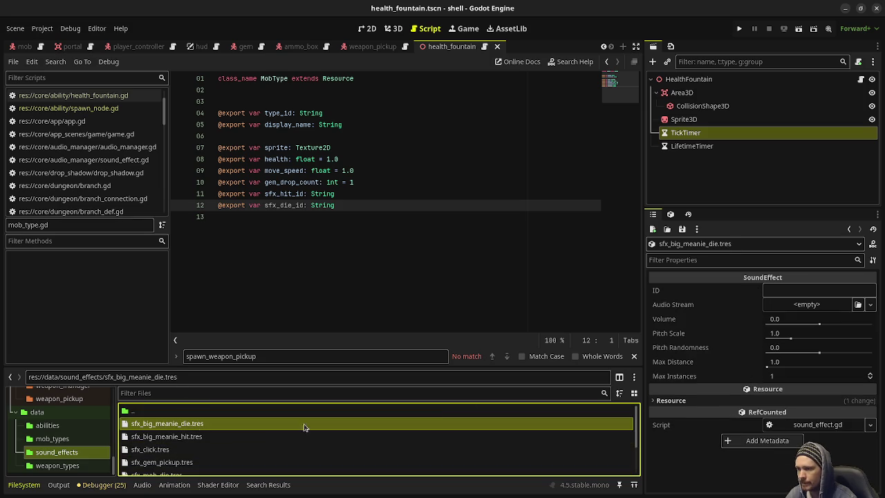
Set Pitch Randomness to 0.075, Max Distance to 4 and Max Instances to 10
{"action": "left_click", "coordinate": [802, 352]}
{"action": "type", "text": ".075"}
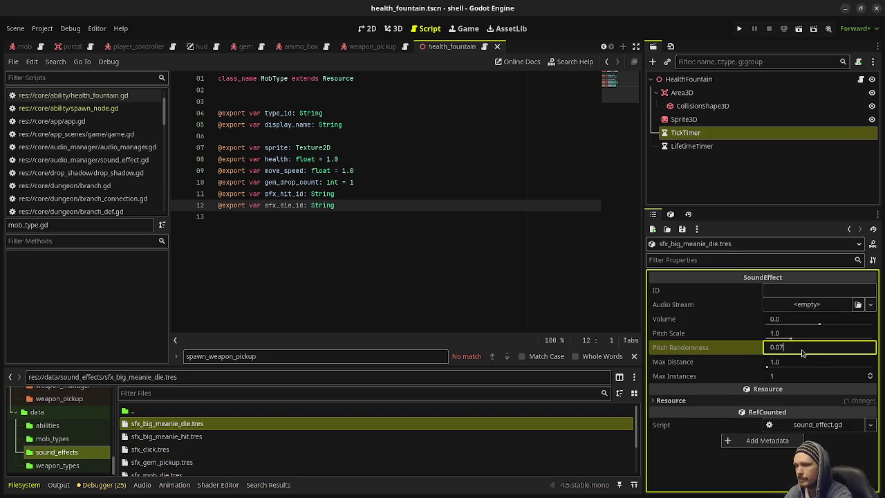
{"action": "key", "text": "Tab"}
{"action": "type", "text": "4"}
{"action": "key", "text": "Tab"}
{"action": "type", "text": "10"}
{"action": "key", "text": "Return"}
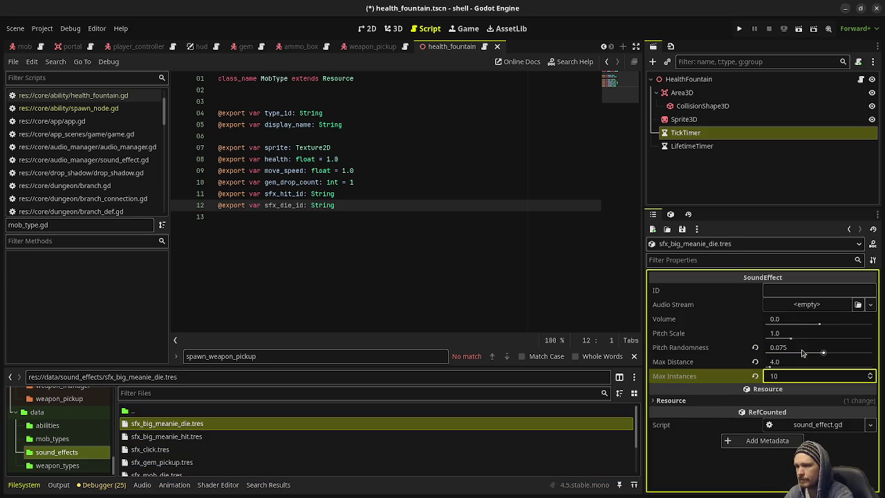
Set the ID to sfx_big_meanie_die, load recycler_close.mp3 as the audio stream, and save
{"action": "left_click", "coordinate": [771, 289]}
{"action": "type", "text": "sfx_"}
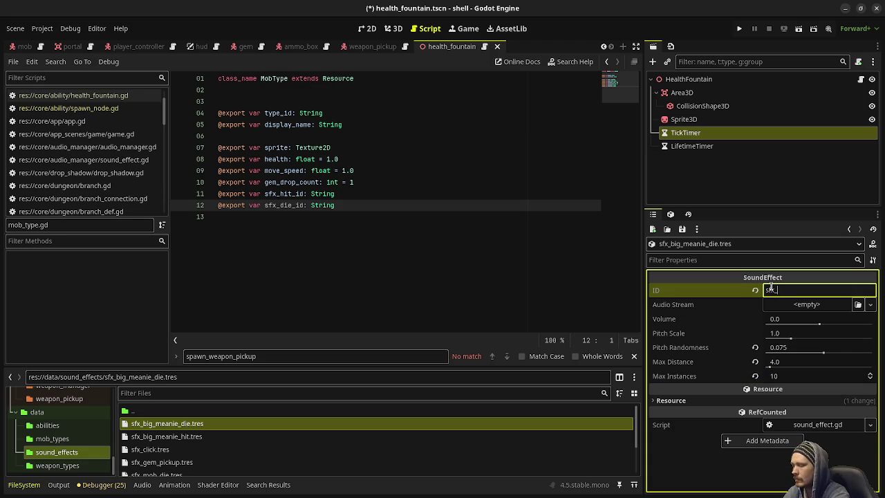
{"action": "type", "text": "big_meanie_die"}
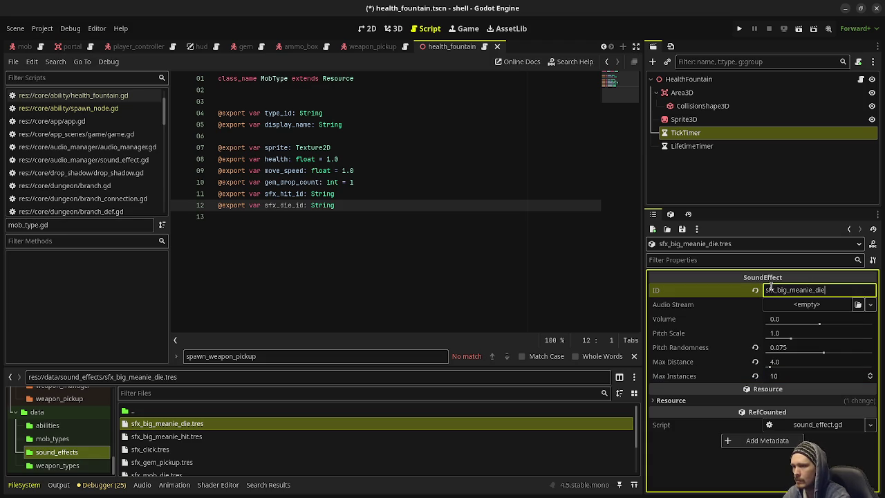
{"action": "key", "text": "Return"}
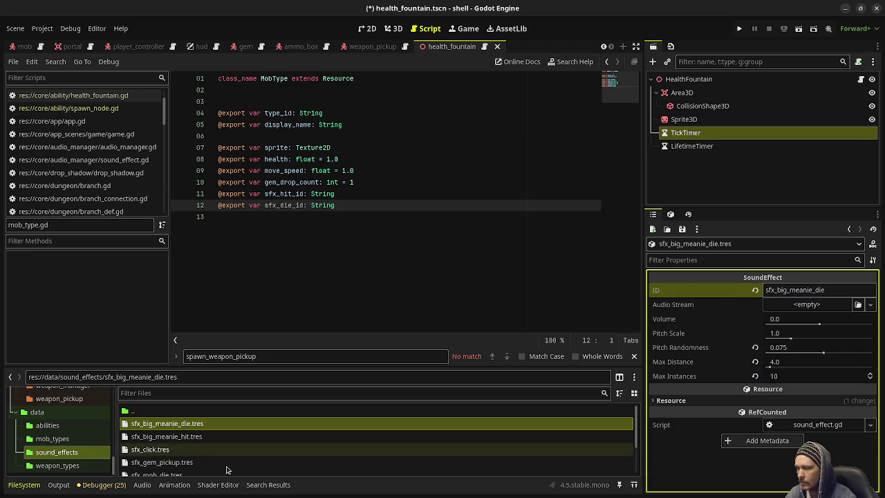
{"action": "left_click", "coordinate": [831, 310]}
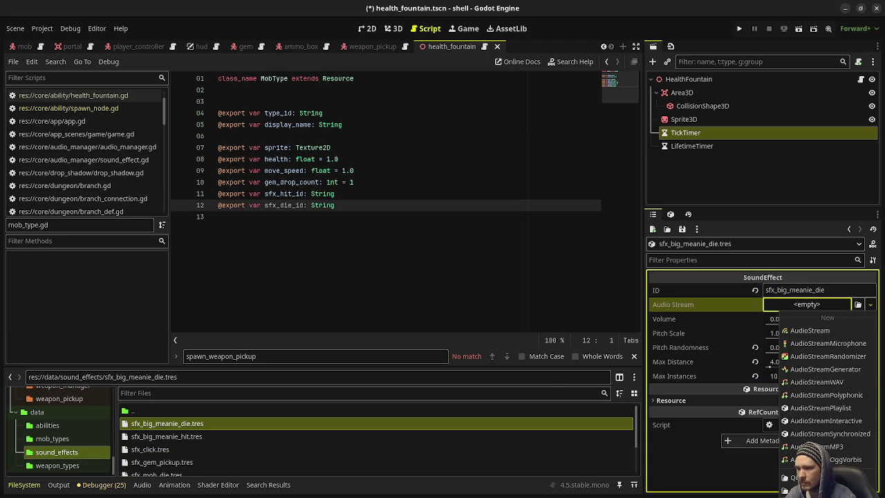
{"action": "left_click", "coordinate": [795, 477]}
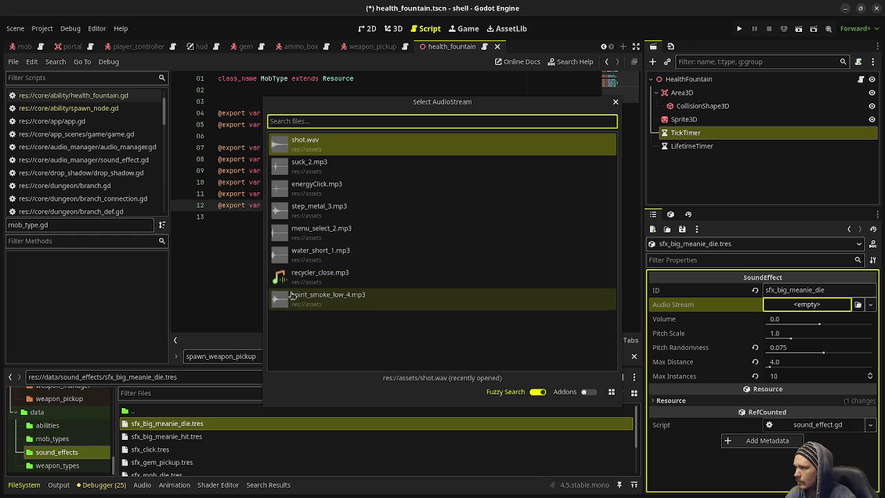
{"action": "left_click", "coordinate": [308, 279]}
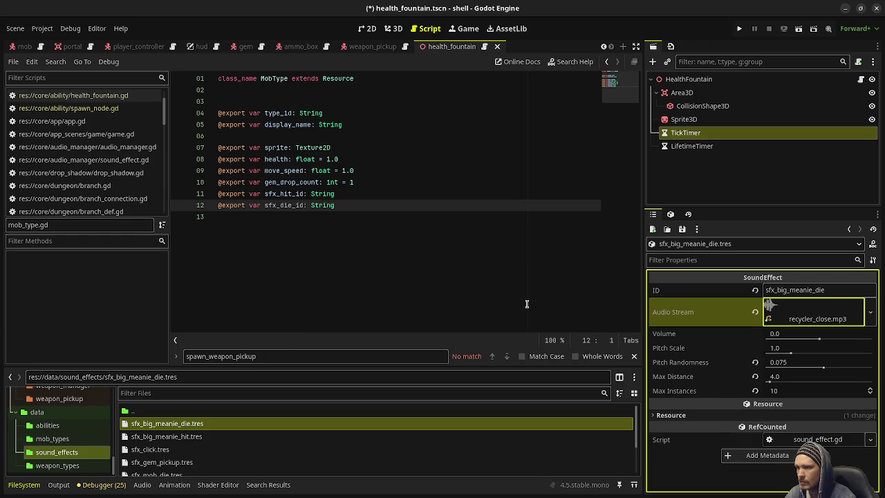
{"action": "left_click", "coordinate": [517, 271]}
{"action": "key", "text": "ctrl+s"}
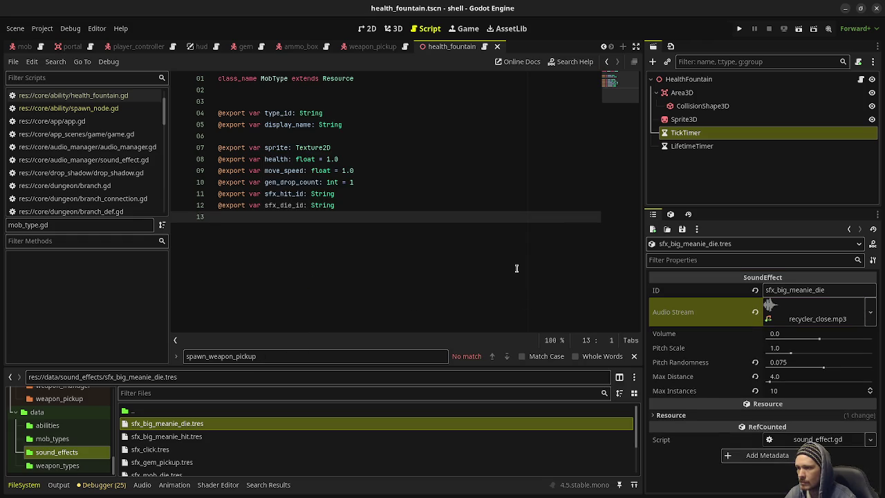
Open mob.gd and select the mob_data.type.sfx_hit_id argument on line 85 for reuse
{"action": "scroll", "coordinate": [104, 177], "scroll_direction": "down", "scroll_amount": 1}
{"action": "scroll", "coordinate": [104, 176], "scroll_direction": "down", "scroll_amount": 5}
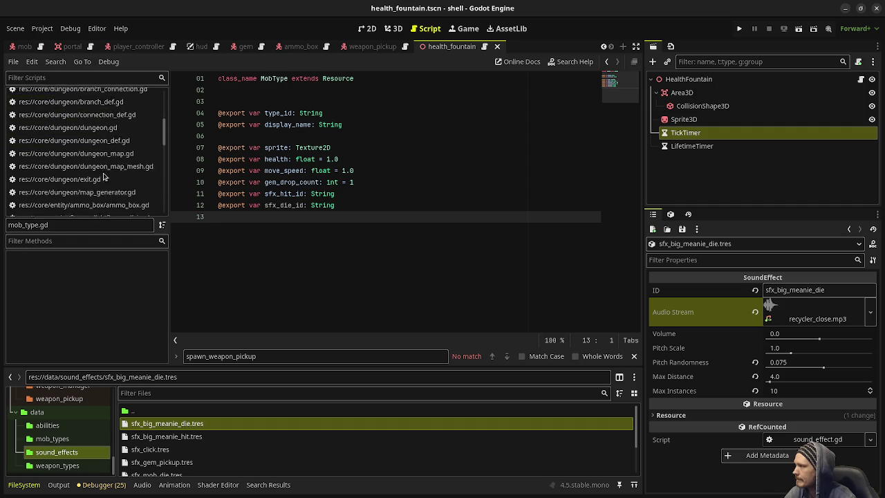
{"action": "scroll", "coordinate": [103, 176], "scroll_direction": "down", "scroll_amount": 2}
{"action": "scroll", "coordinate": [104, 177], "scroll_direction": "down", "scroll_amount": 5}
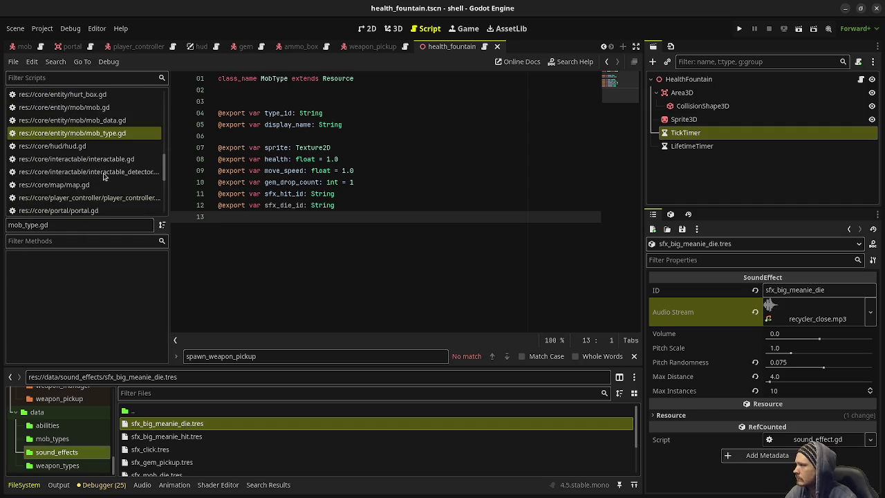
{"action": "left_click", "coordinate": [63, 108]}
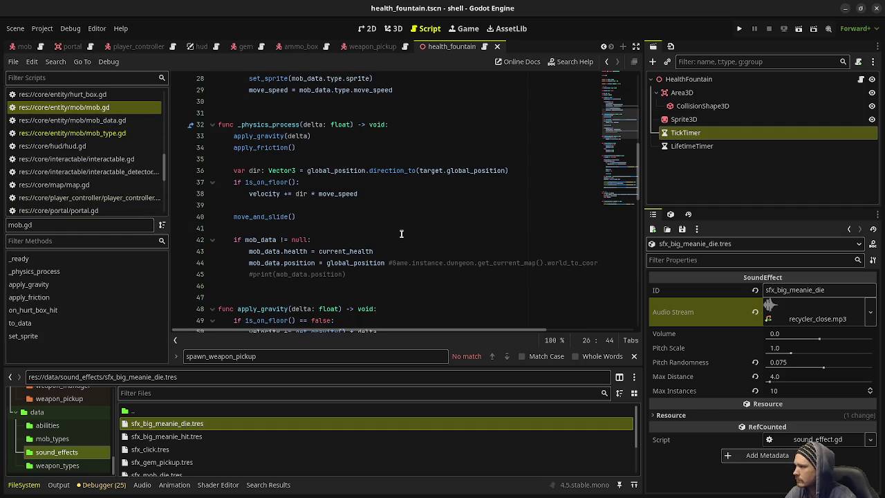
{"action": "scroll", "coordinate": [399, 235], "scroll_direction": "up", "scroll_amount": 3}
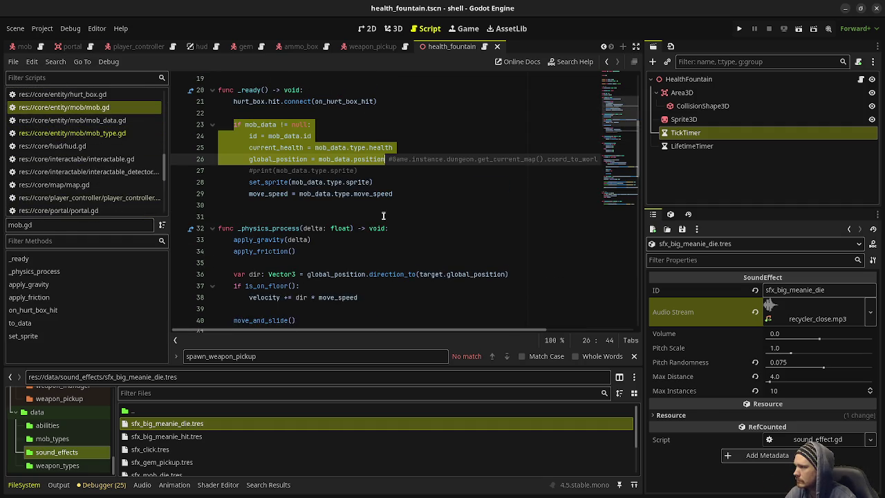
{"action": "left_click", "coordinate": [388, 217]}
{"action": "scroll", "coordinate": [413, 188], "scroll_direction": "up", "scroll_amount": 3}
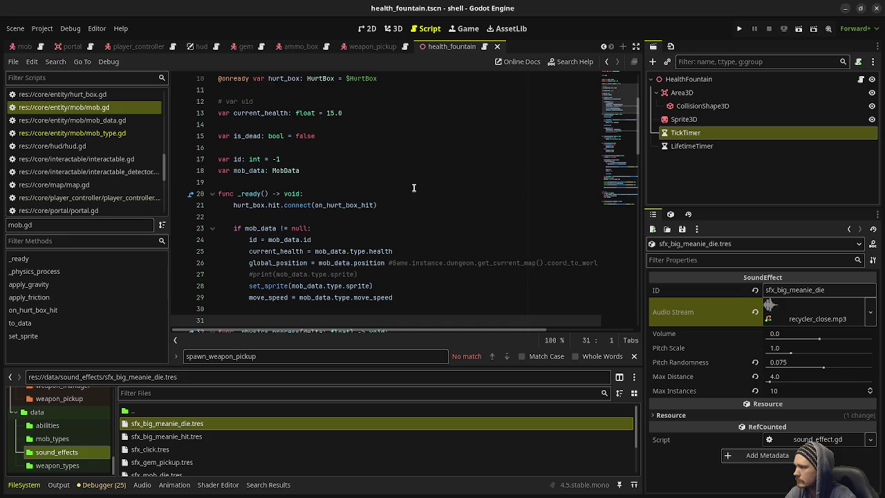
{"action": "scroll", "coordinate": [413, 192], "scroll_direction": "down", "scroll_amount": 19}
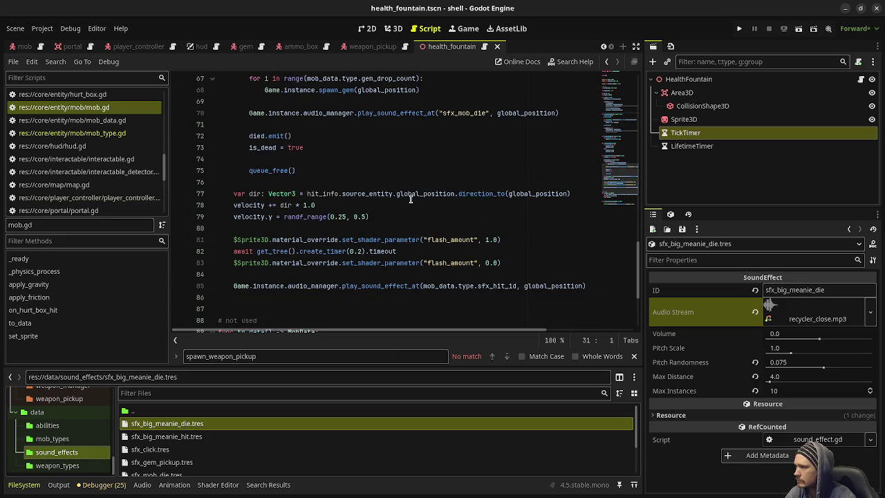
{"action": "left_click", "coordinate": [424, 285]}
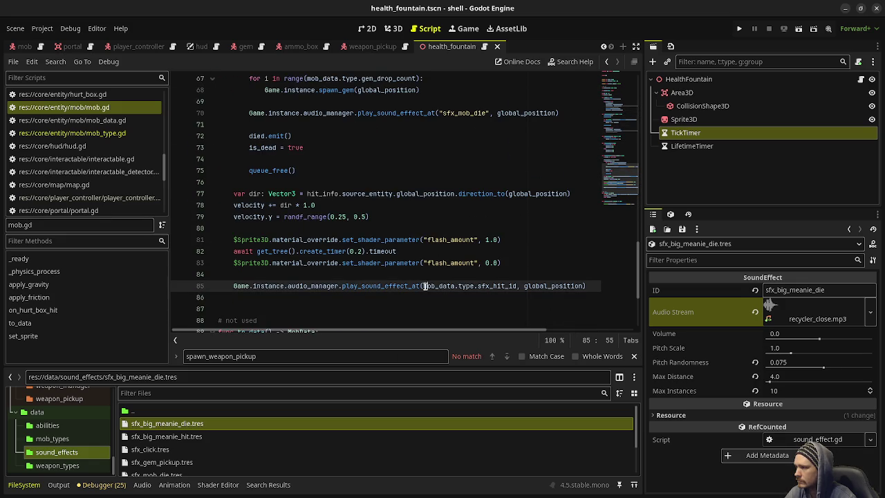
{"action": "left_click_drag", "start_coordinate": [425, 285], "coordinate": [515, 286]}
{"action": "key", "text": "ctrl+c"}
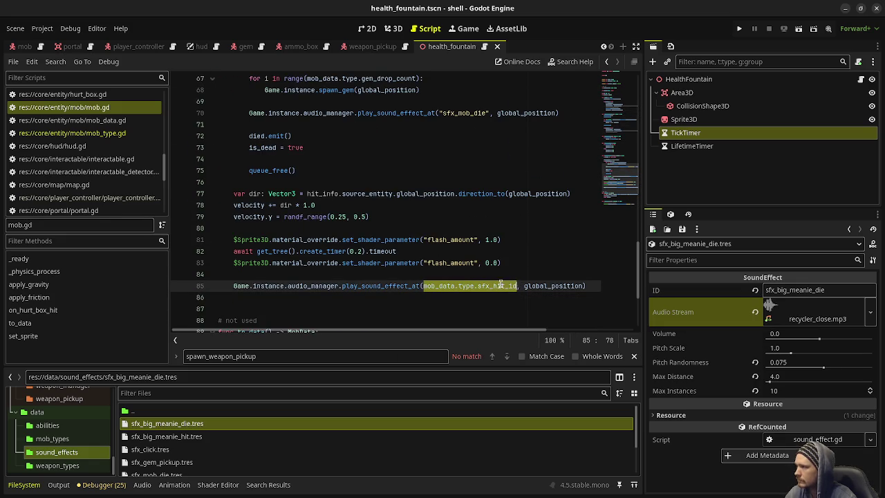
Replace sfx_mob_die on line 70 with mob_data.type.sfx_die_id, save, and run the game
{"action": "left_click_drag", "start_coordinate": [488, 113], "coordinate": [437, 113]}
{"action": "key", "text": "ctrl+v"}
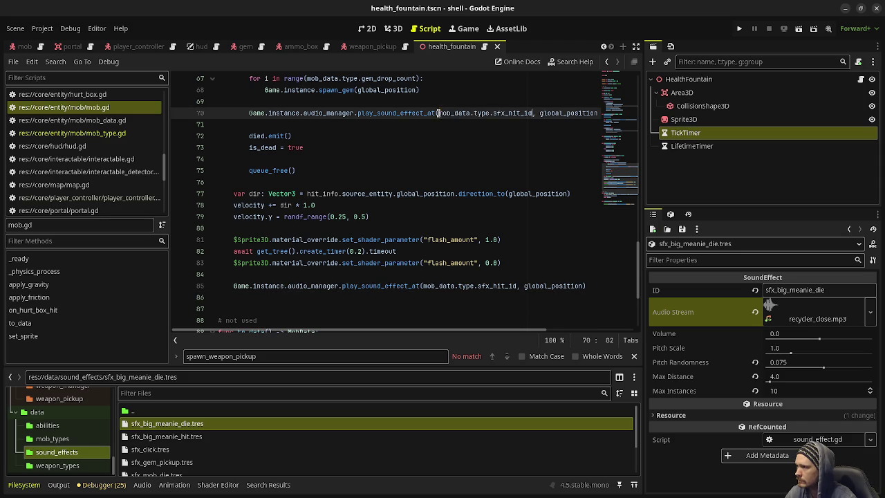
{"action": "key", "text": "Left"}
{"action": "key", "text": "Left"}
{"action": "key", "text": "Left"}
{"action": "key", "text": "BackSpace"}
{"action": "key", "text": "BackSpace"}
{"action": "key", "text": "BackSpace"}
{"action": "type", "text": "die"}
{"action": "key", "text": "ctrl+s"}
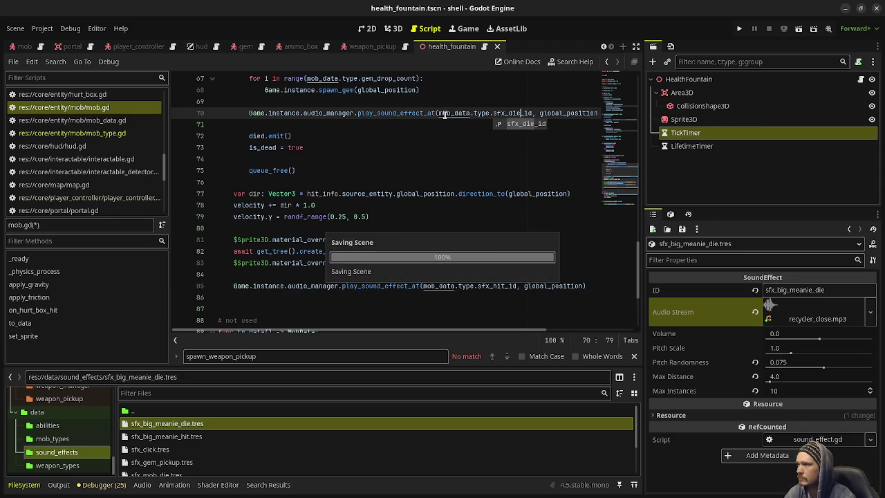
{"action": "left_click", "coordinate": [444, 115]}
{"action": "key", "text": "F5"}
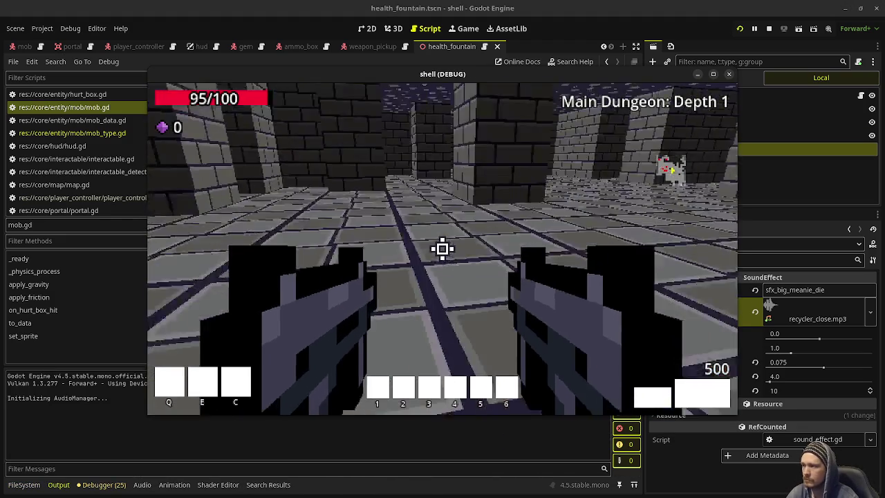
Shoot the zombies on the first depth and walk down the corridor into the brick passage
{"action": "left_click", "coordinate": [442, 249]}
{"action": "left_click_drag", "start_coordinate": [442, 249], "coordinate": [442, 249]}
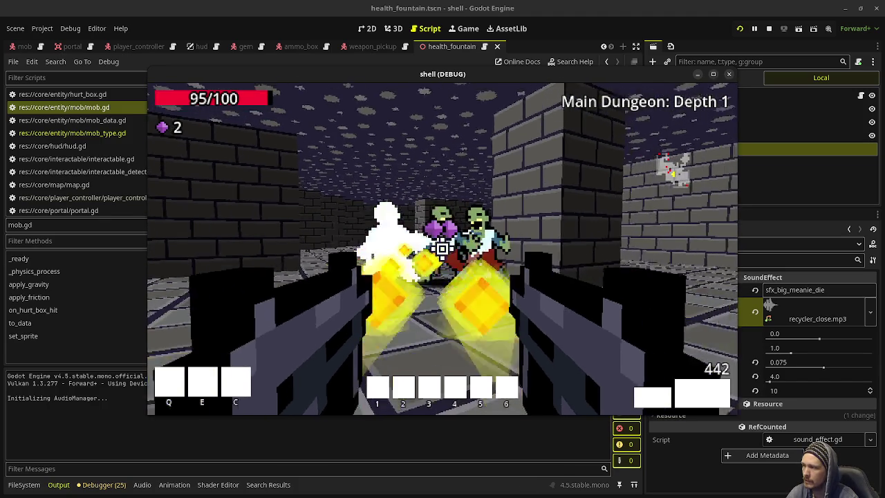
{"action": "left_click_drag", "start_coordinate": [442, 249], "coordinate": [442, 249]}
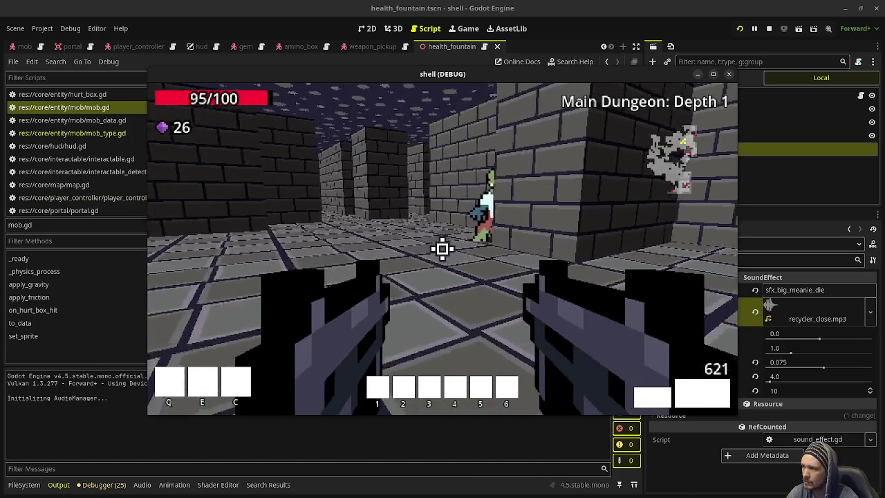
{"action": "left_click", "coordinate": [442, 249]}
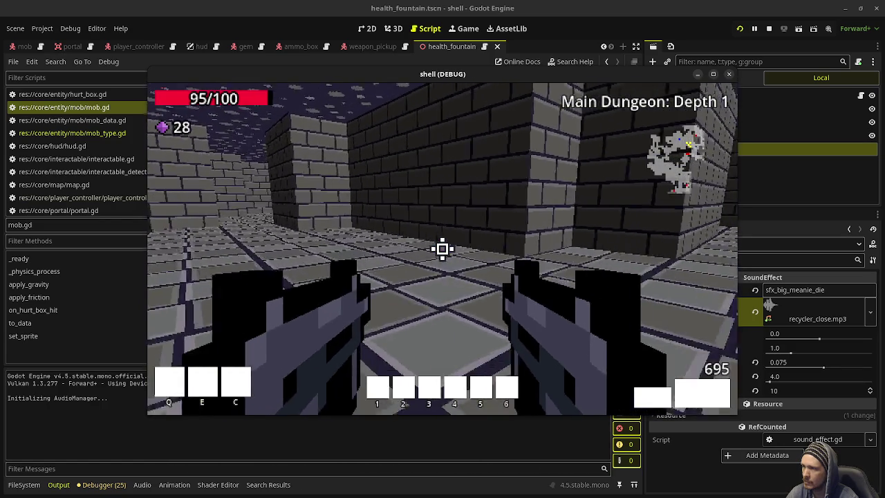
{"action": "key", "text": "w"}
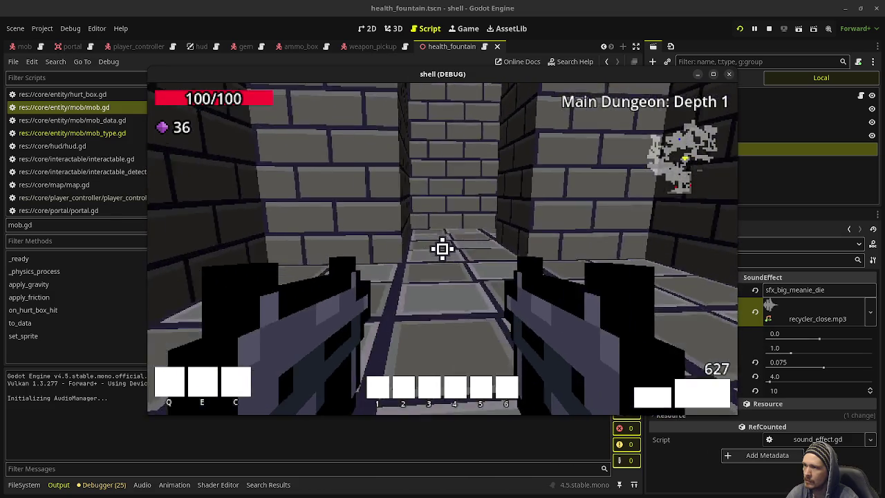
{"action": "key", "text": "w"}
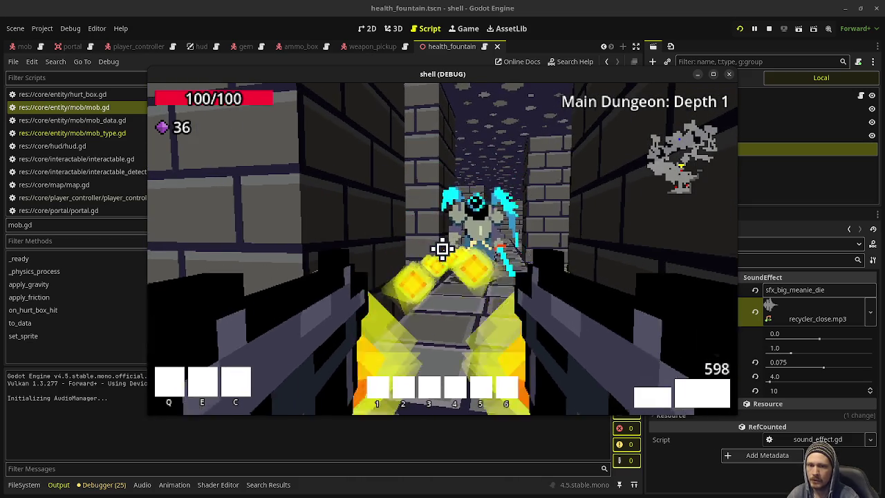
Shoot the robed skeleton mage and walk on to the green swirl portal
{"action": "left_click", "coordinate": [442, 249]}
{"action": "key", "text": "w"}
{"action": "key", "text": "w"}
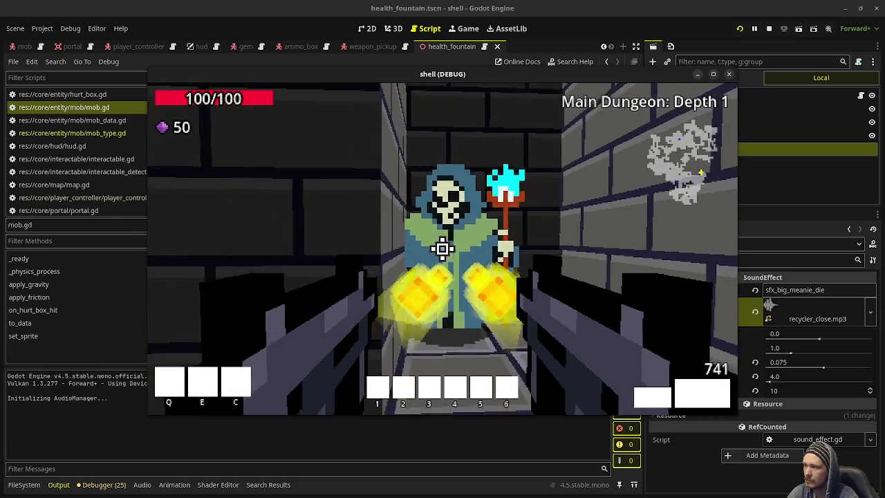
{"action": "left_click", "coordinate": [443, 249]}
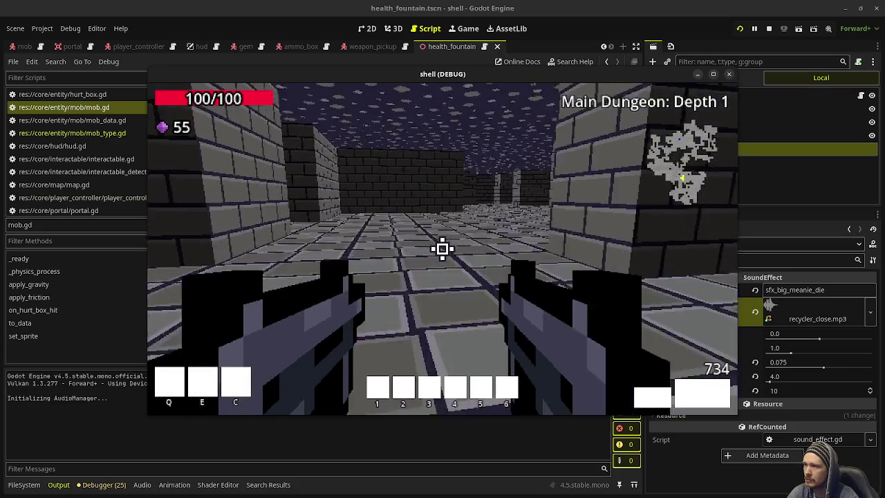
{"action": "key", "text": "w"}
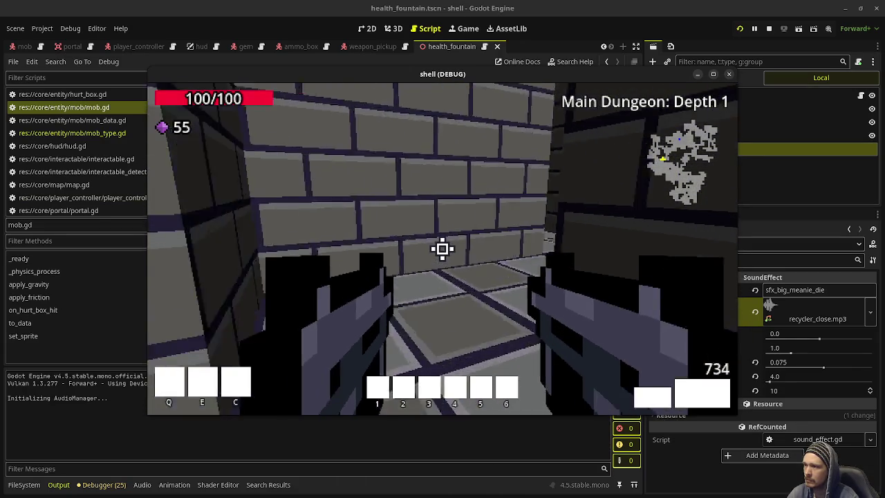
{"action": "key", "text": "w"}
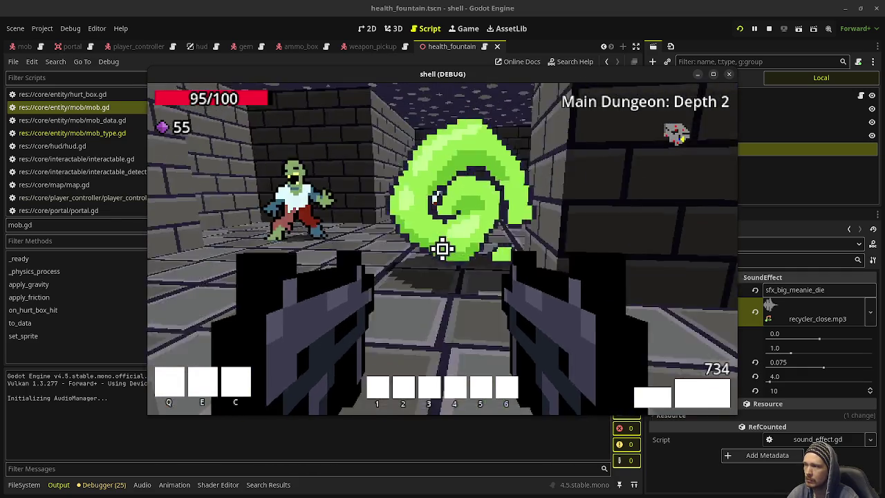
Fight the zombies and horned enemies on Depth 2, then stop the running game
{"action": "left_click", "coordinate": [442, 249]}
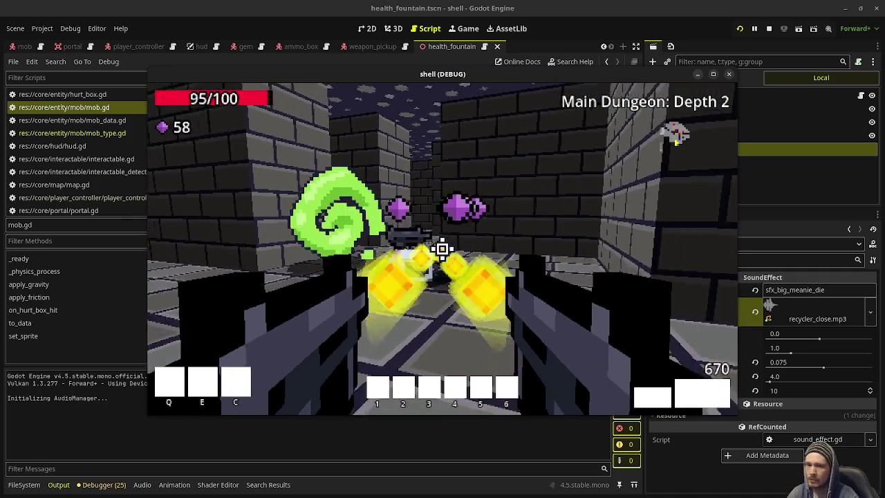
{"action": "left_click", "coordinate": [442, 249]}
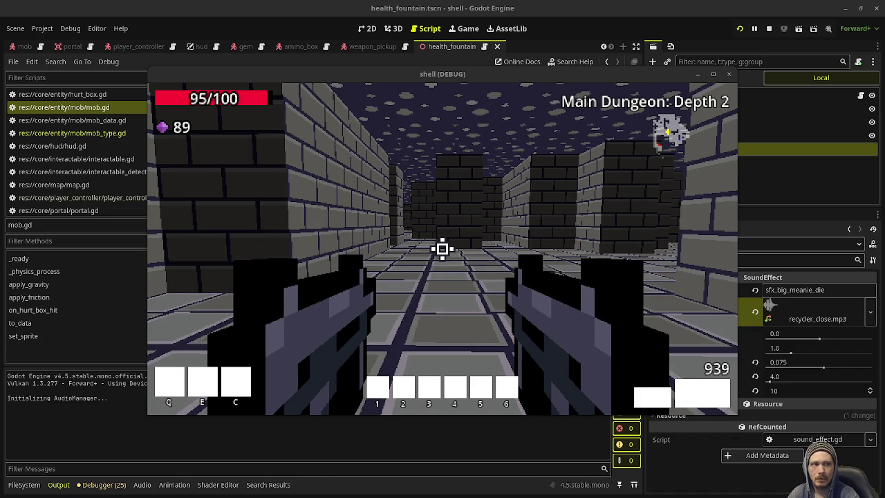
{"action": "left_click", "coordinate": [442, 248]}
{"action": "left_click", "coordinate": [443, 248]}
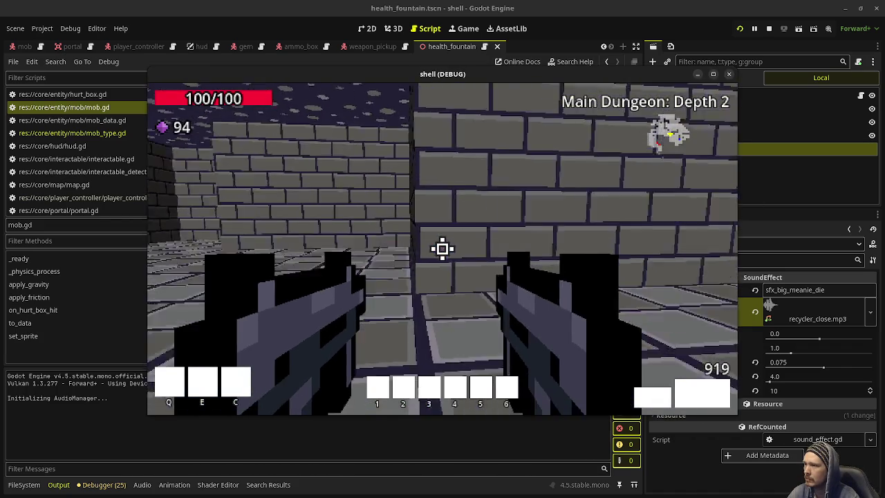
{"action": "key", "text": "w"}
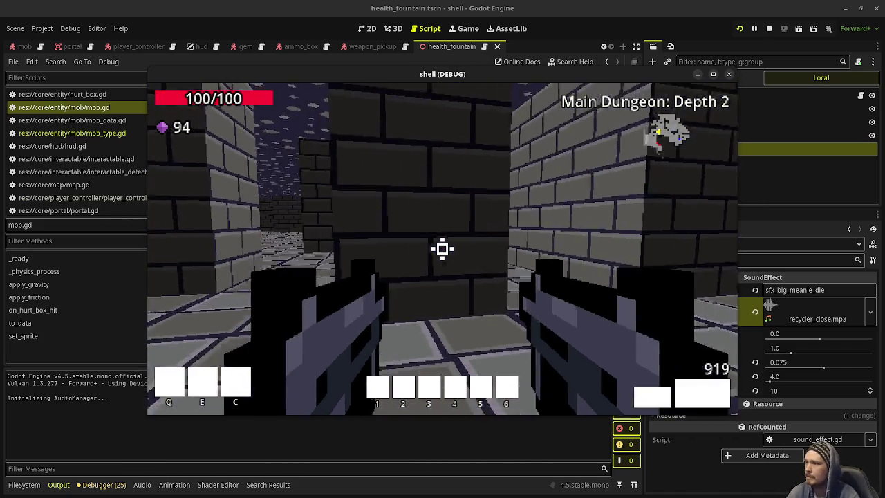
{"action": "mouse_move", "coordinate": [443, 248]}
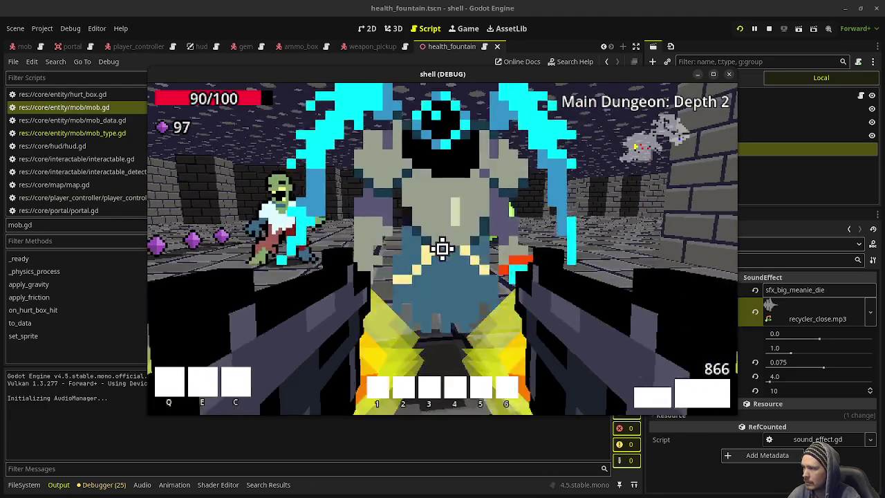
{"action": "left_click_drag", "start_coordinate": [443, 248], "coordinate": [442, 249]}
{"action": "left_click", "coordinate": [769, 28]}
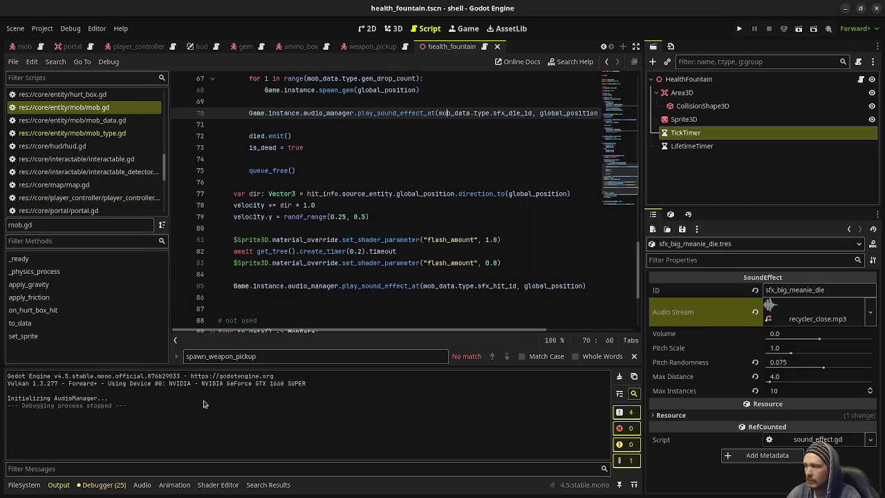
Change the big_meanie mob type's death sound id from sfx_mob_die to sfx_big_meanie_die
{"action": "left_click", "coordinate": [24, 484]}
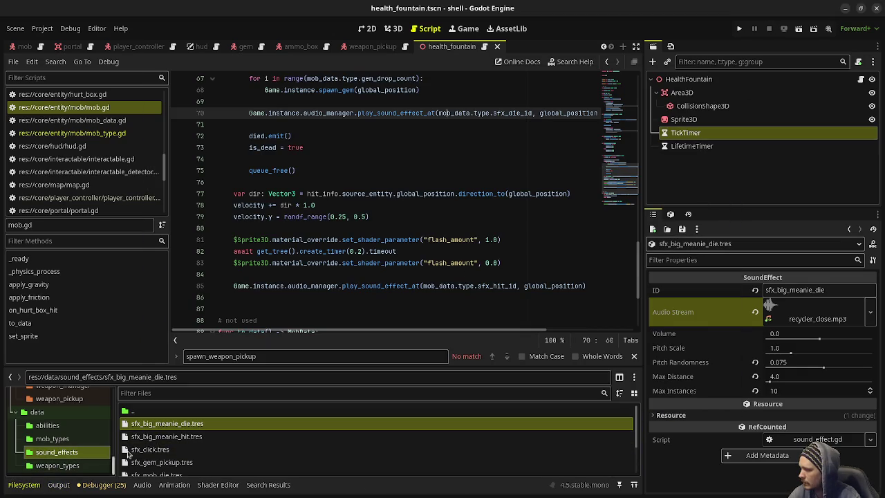
{"action": "left_click", "coordinate": [47, 425]}
{"action": "left_click", "coordinate": [52, 438]}
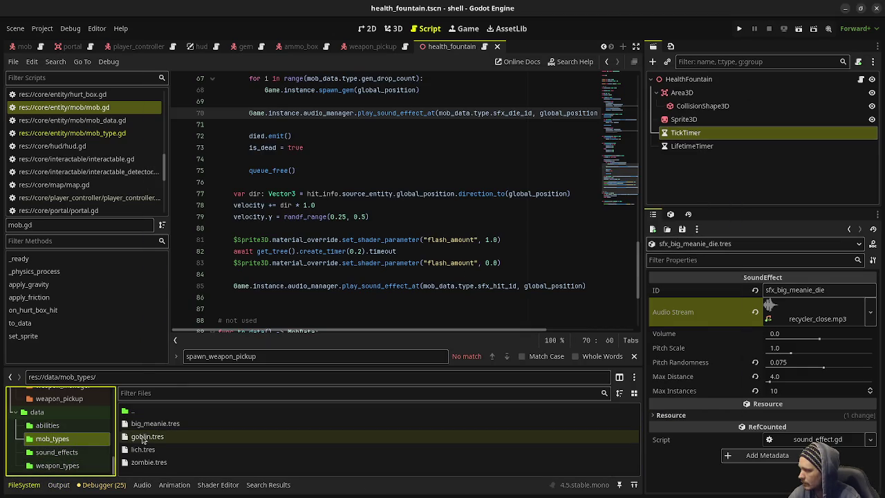
{"action": "left_click", "coordinate": [148, 423]}
{"action": "left_click", "coordinate": [798, 405]}
{"action": "double_click", "coordinate": [786, 405]}
{"action": "type", "text": "sfx_big_meanie_die"}
Save and run the game, then shoot down the enemies ahead on Depth 1
{"action": "key", "text": "F5"}
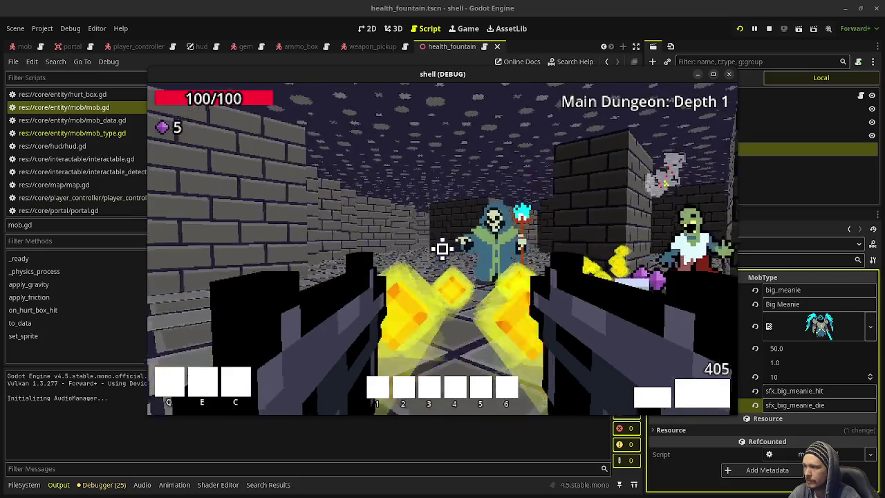
{"action": "left_click", "coordinate": [442, 249]}
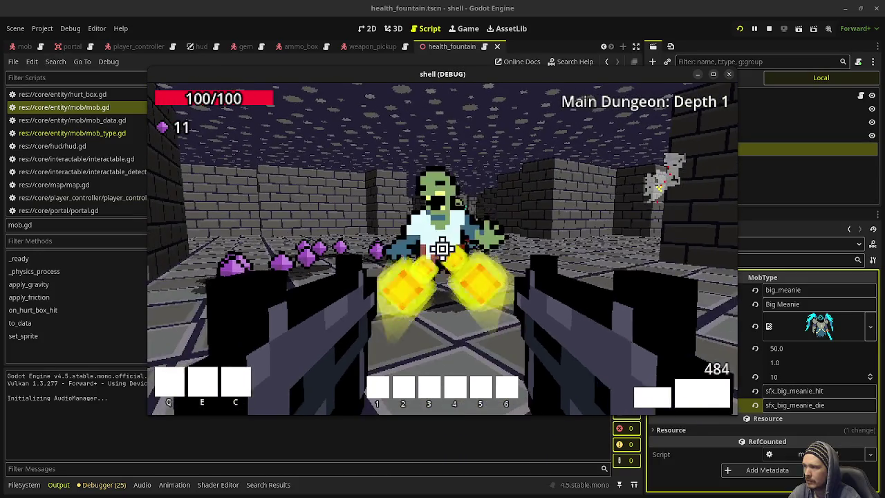
{"action": "left_click", "coordinate": [443, 249]}
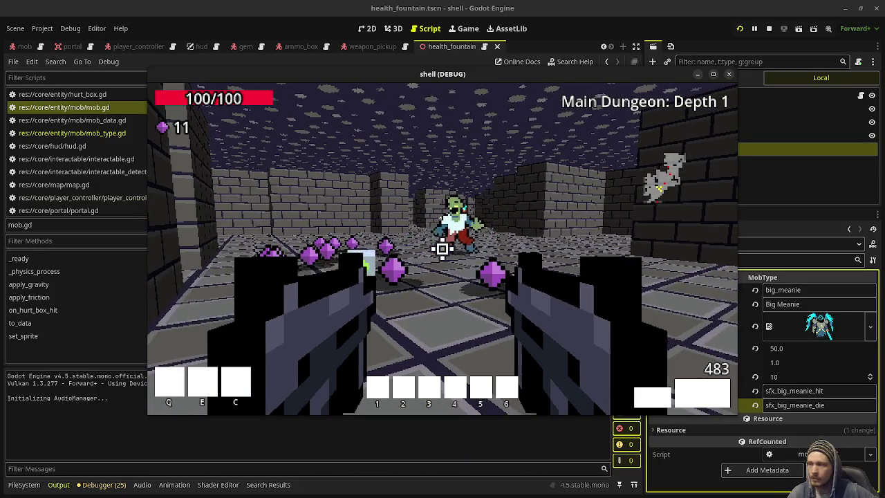
{"action": "left_click", "coordinate": [443, 249]}
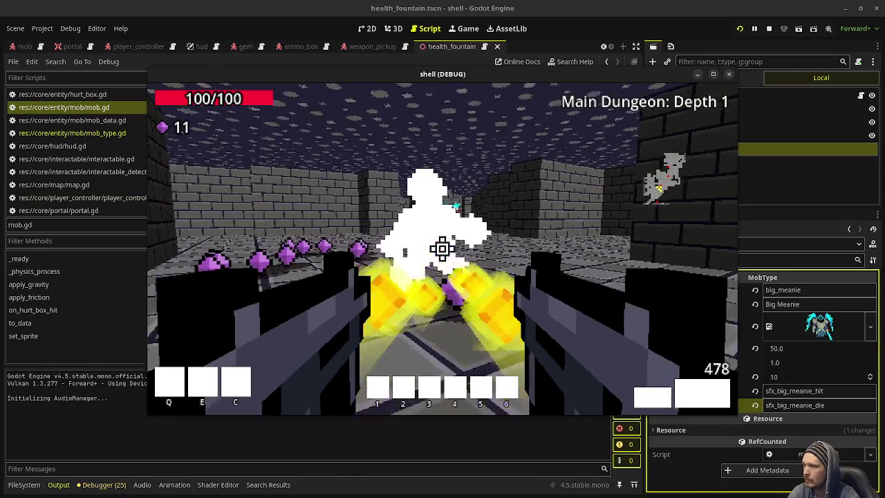
{"action": "left_click", "coordinate": [443, 248]}
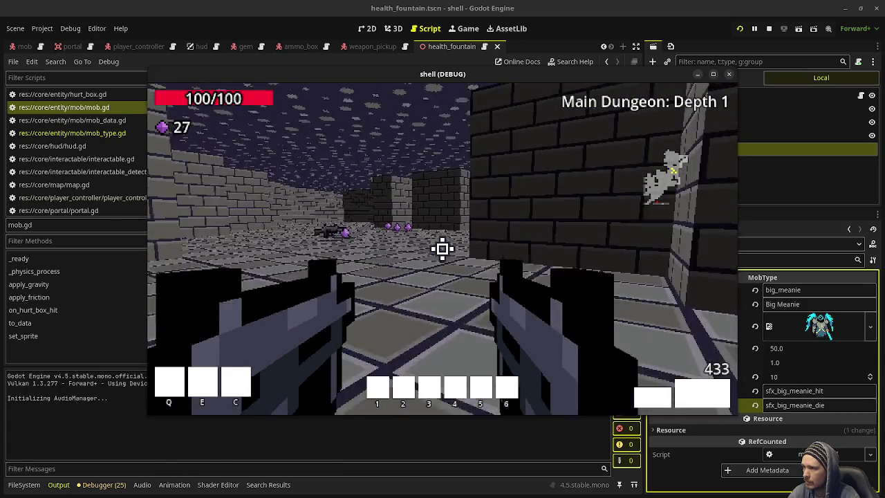
Walk through the dungeon collecting gems up to 43, then stop the game
{"action": "key", "text": "w"}
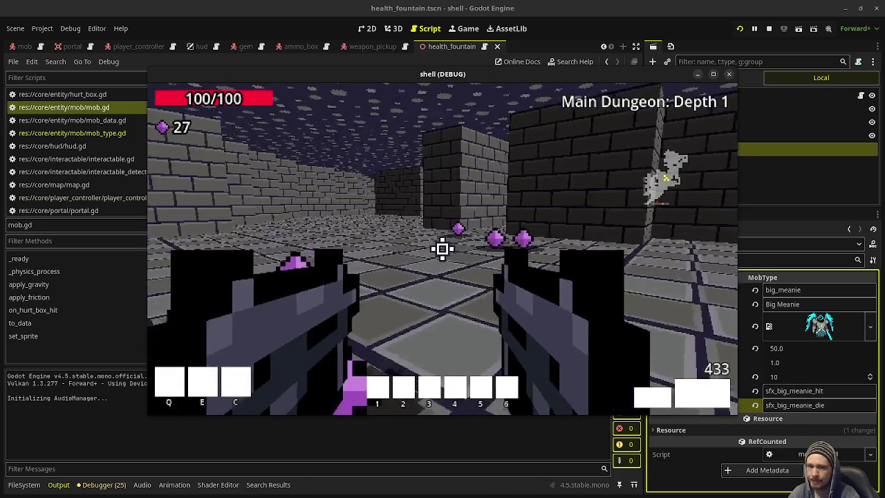
{"action": "key", "text": "w"}
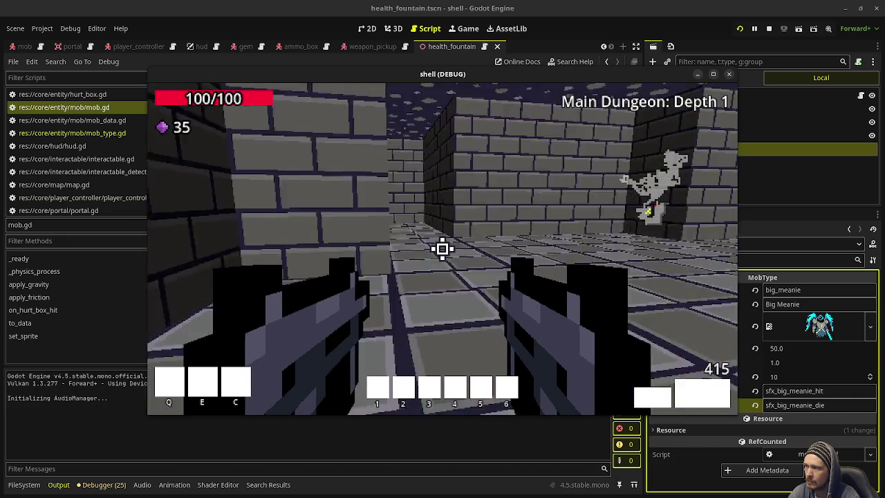
{"action": "key", "text": "w"}
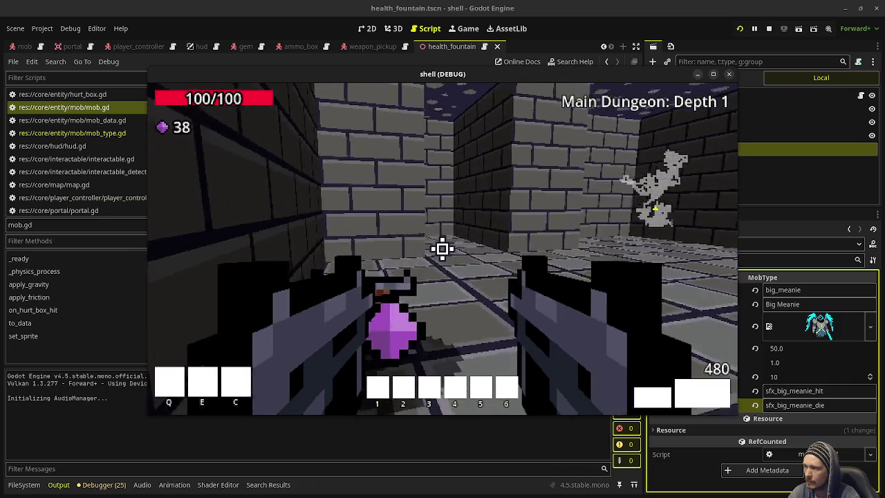
{"action": "key", "text": "w"}
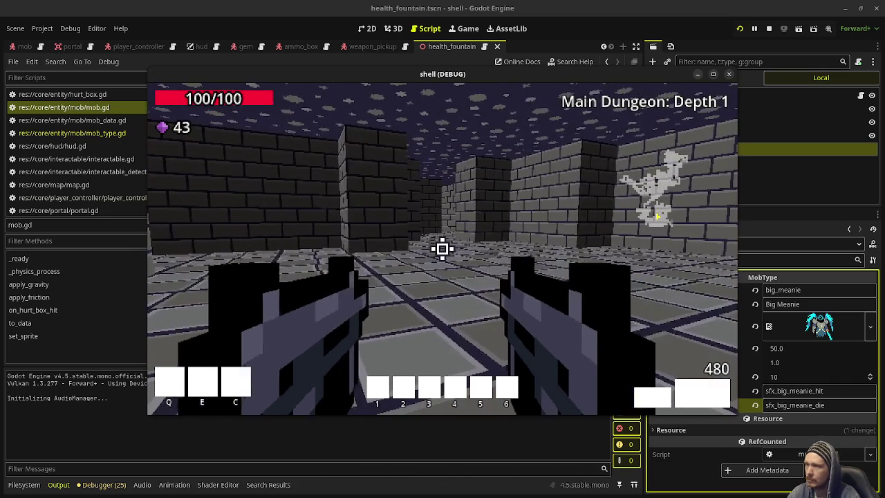
{"action": "left_click", "coordinate": [768, 28]}
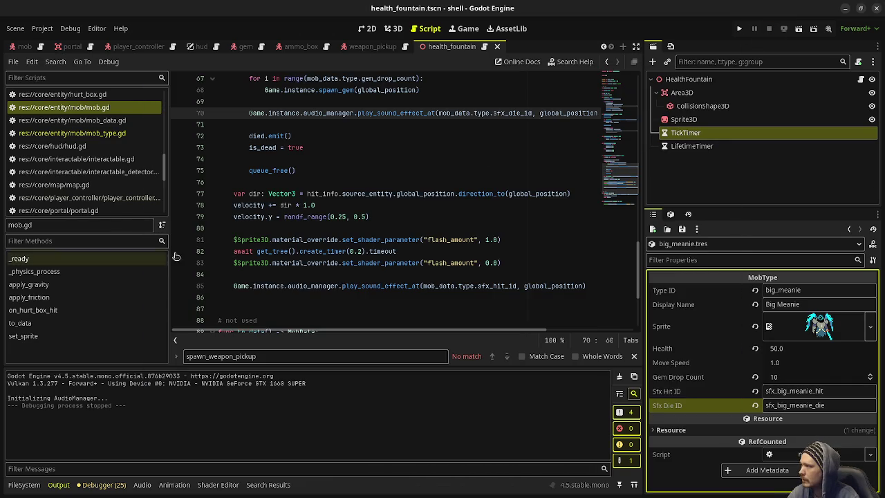
Replace line 7's generate_random_walk call in map_generator.gd with generate_empty_map_with_walls and run the game
{"action": "scroll", "coordinate": [100, 139], "scroll_direction": "down", "scroll_amount": 2}
{"action": "scroll", "coordinate": [98, 164], "scroll_direction": "down", "scroll_amount": 2}
{"action": "scroll", "coordinate": [98, 165], "scroll_direction": "up", "scroll_amount": 2}
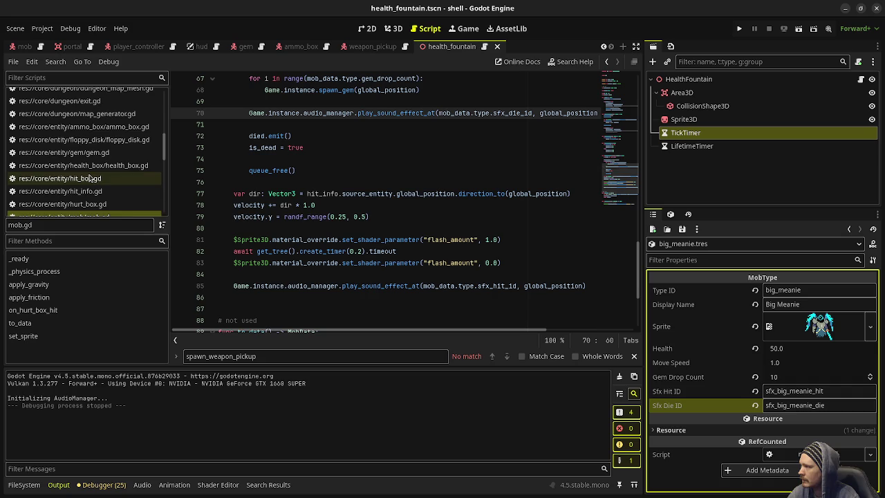
{"action": "scroll", "coordinate": [89, 179], "scroll_direction": "up", "scroll_amount": 1}
{"action": "left_click", "coordinate": [88, 177]}
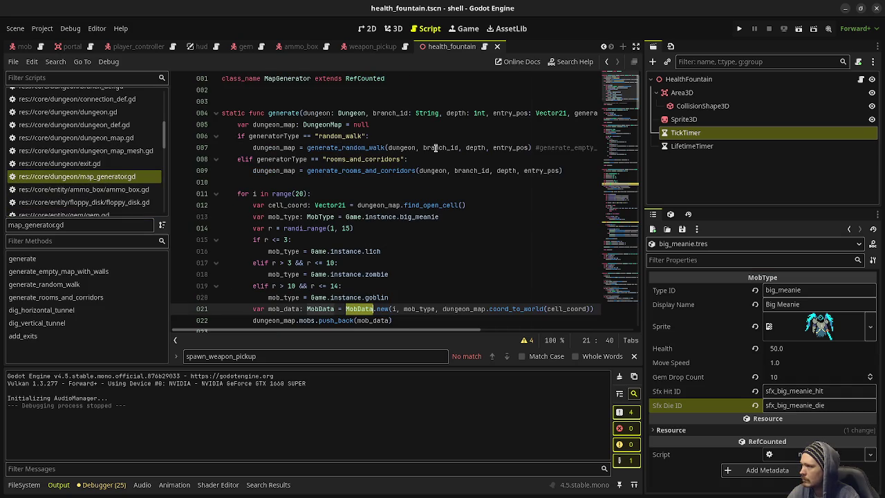
{"action": "left_click_drag", "start_coordinate": [531, 147], "coordinate": [308, 147]}
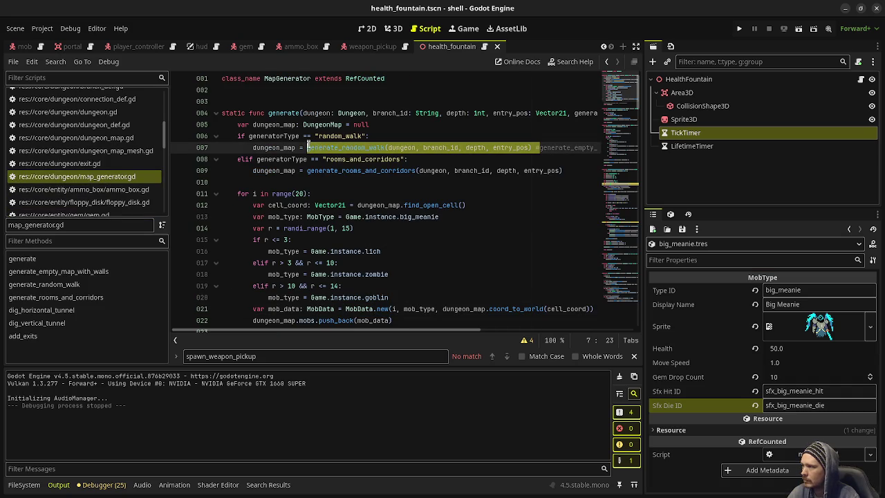
{"action": "key", "text": "ctrl+z"}
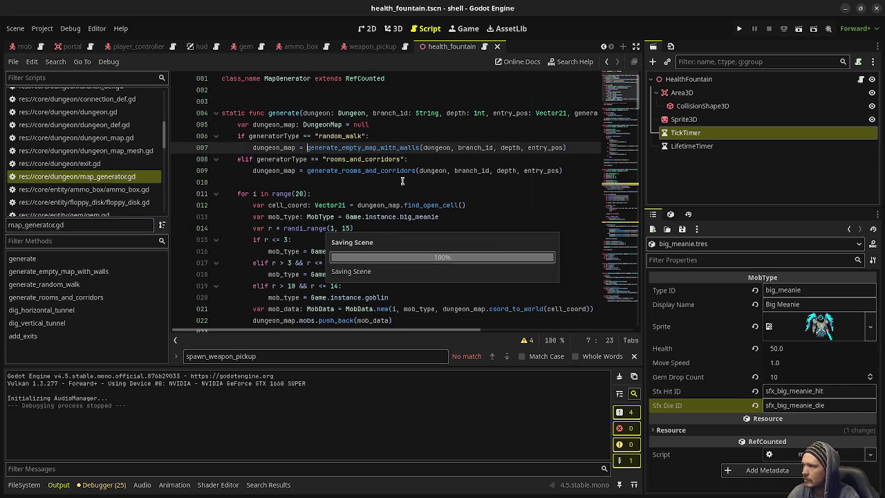
{"action": "key", "text": "F5"}
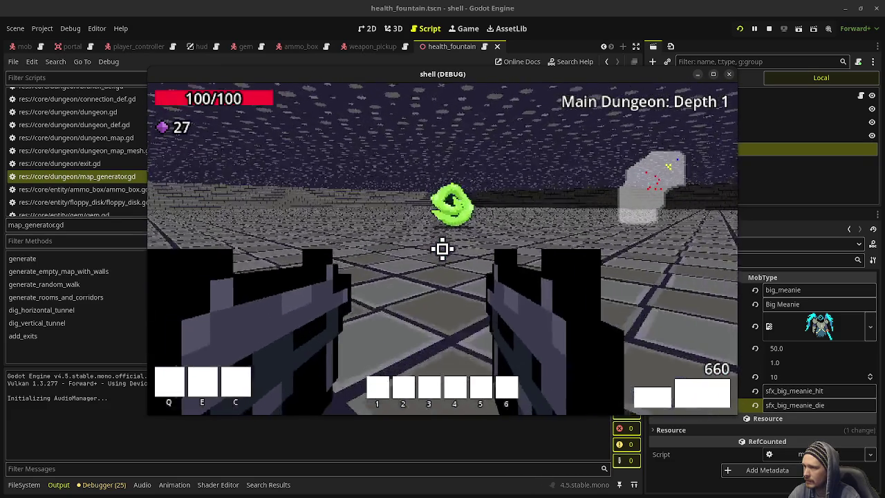
Enter the green portal to Depth 2, shoot the cyan-horned enemies, collect gems, then stop
{"action": "key", "text": "w"}
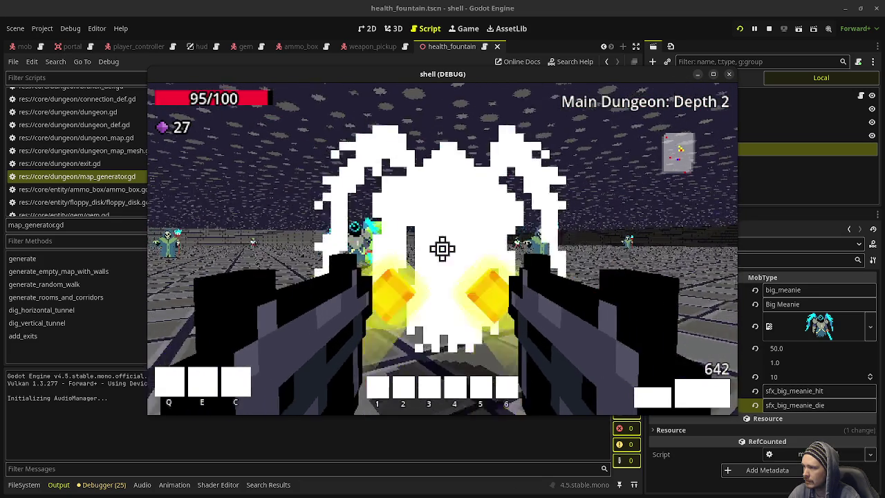
{"action": "left_click", "coordinate": [442, 249]}
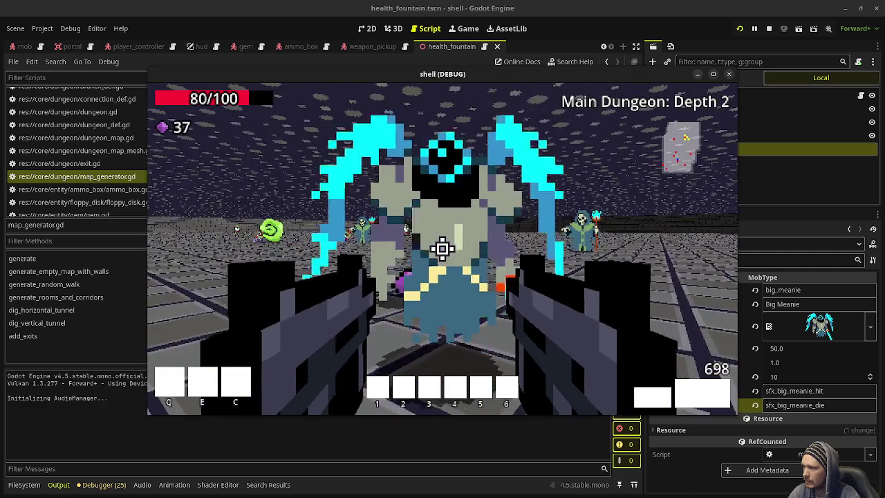
{"action": "left_click", "coordinate": [442, 249]}
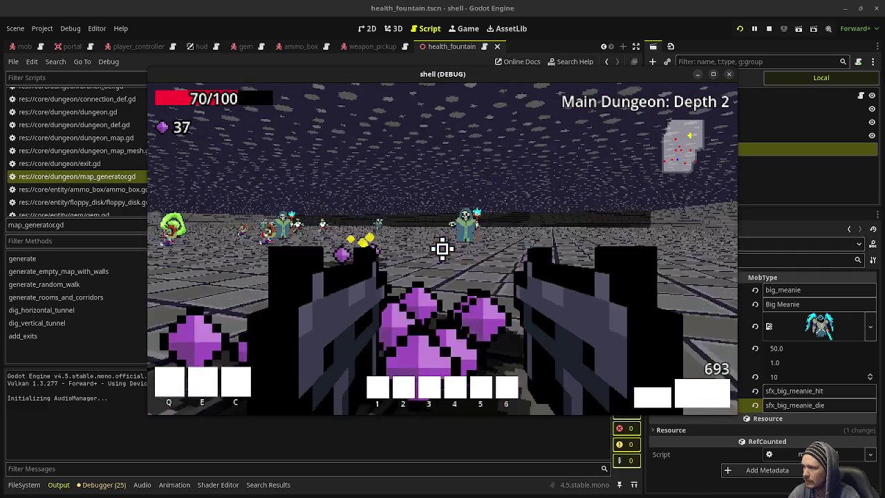
{"action": "key", "text": "w"}
{"action": "left_click", "coordinate": [443, 249]}
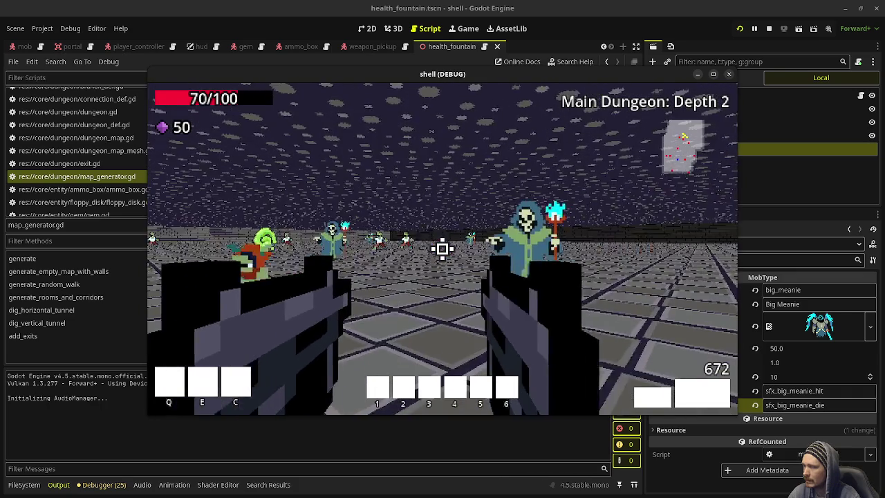
{"action": "key", "text": "Escape"}
{"action": "left_click", "coordinate": [771, 29]}
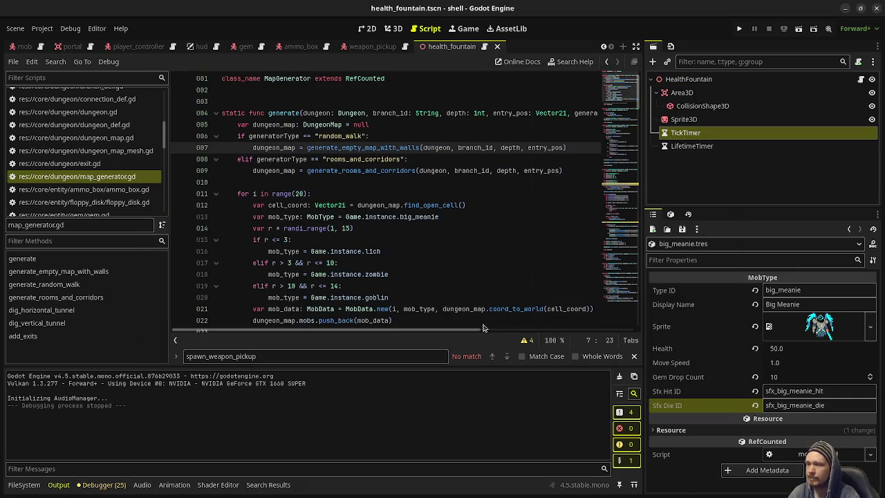
Expand res://assets/ in the FileSystem panel, scroll through its files, and run the project again
{"action": "left_click", "coordinate": [31, 487]}
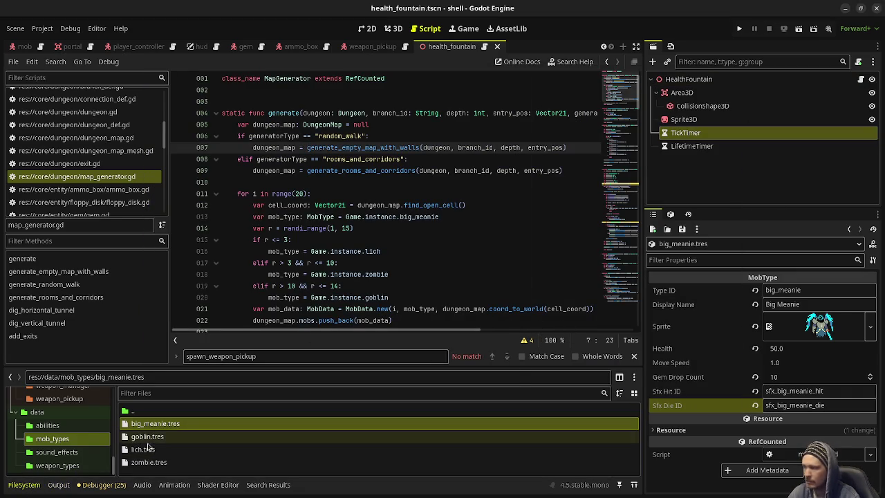
{"action": "left_click_drag", "start_coordinate": [115, 461], "coordinate": [114, 395]}
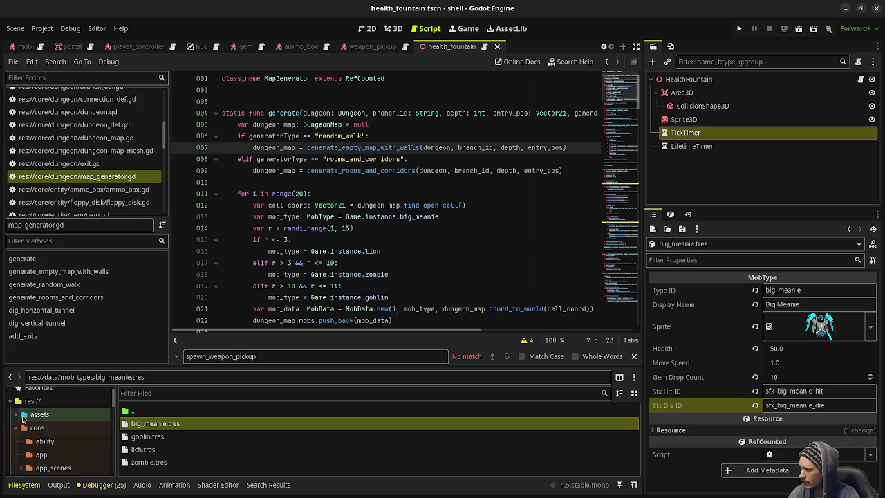
{"action": "left_click", "coordinate": [15, 414]}
{"action": "left_click", "coordinate": [59, 417]}
{"action": "scroll", "coordinate": [195, 437], "scroll_direction": "down", "scroll_amount": 4}
{"action": "scroll", "coordinate": [195, 438], "scroll_direction": "down", "scroll_amount": 1}
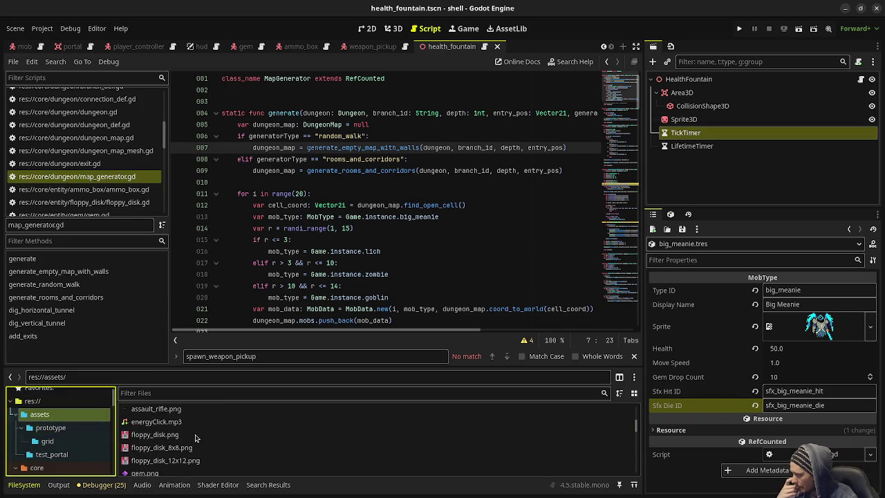
{"action": "scroll", "coordinate": [194, 438], "scroll_direction": "down", "scroll_amount": 10}
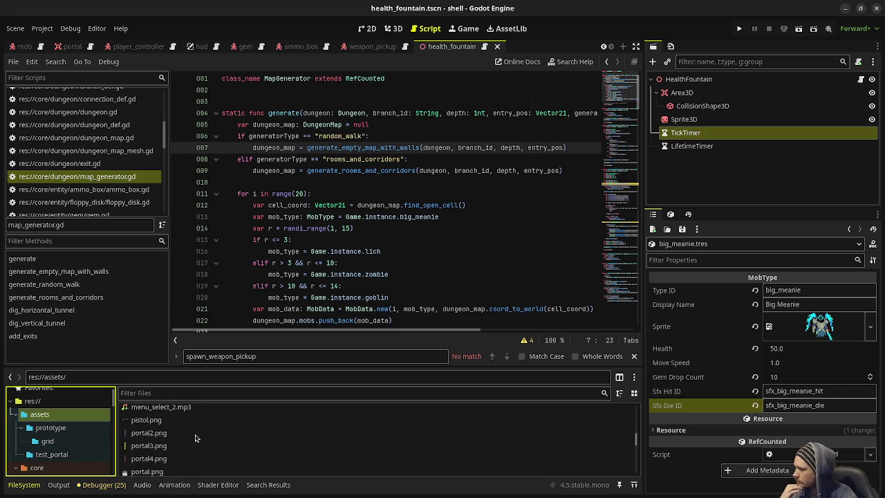
{"action": "scroll", "coordinate": [195, 438], "scroll_direction": "down", "scroll_amount": 2}
{"action": "scroll", "coordinate": [195, 437], "scroll_direction": "down", "scroll_amount": 4}
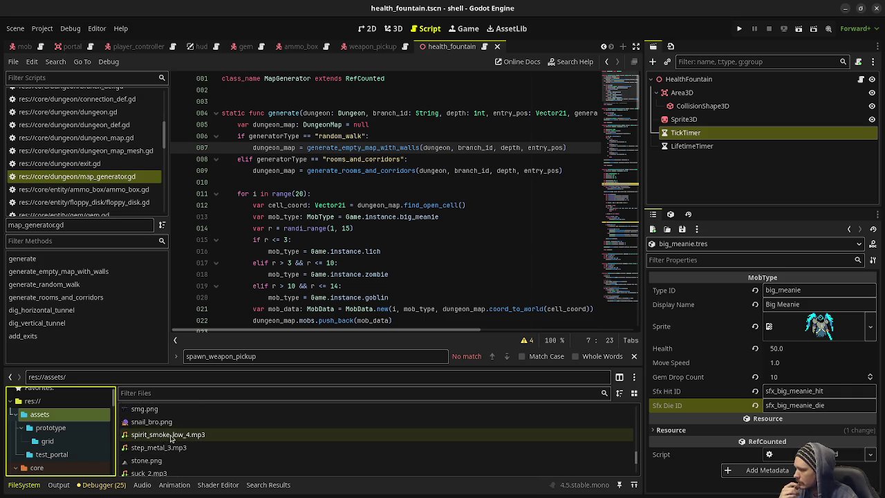
{"action": "scroll", "coordinate": [157, 443], "scroll_direction": "down", "scroll_amount": 3}
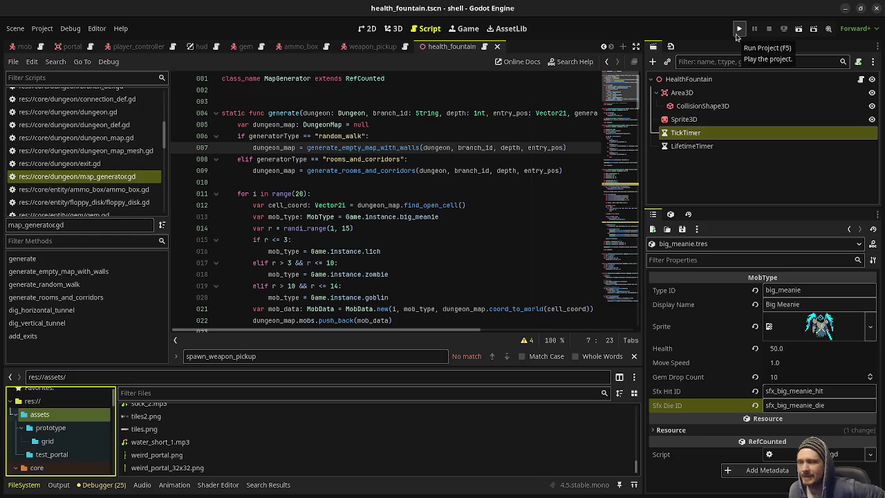
{"action": "left_click", "coordinate": [738, 29]}
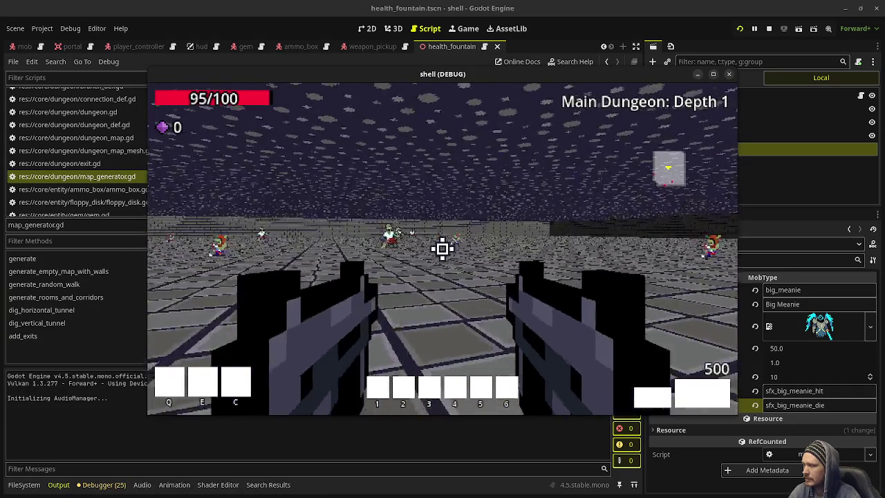
Fight off the approaching monsters with continuous fire while heading toward the green pickup
{"action": "left_click", "coordinate": [442, 249]}
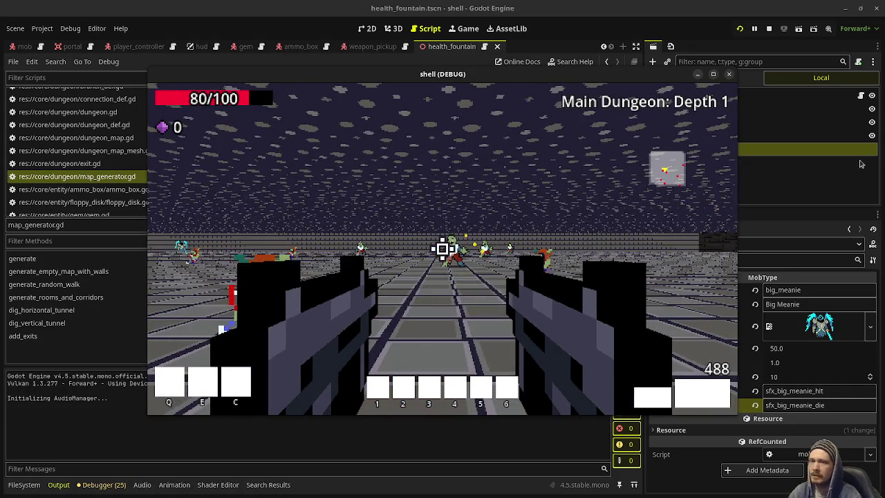
{"action": "left_click_drag", "start_coordinate": [443, 249], "coordinate": [442, 249]}
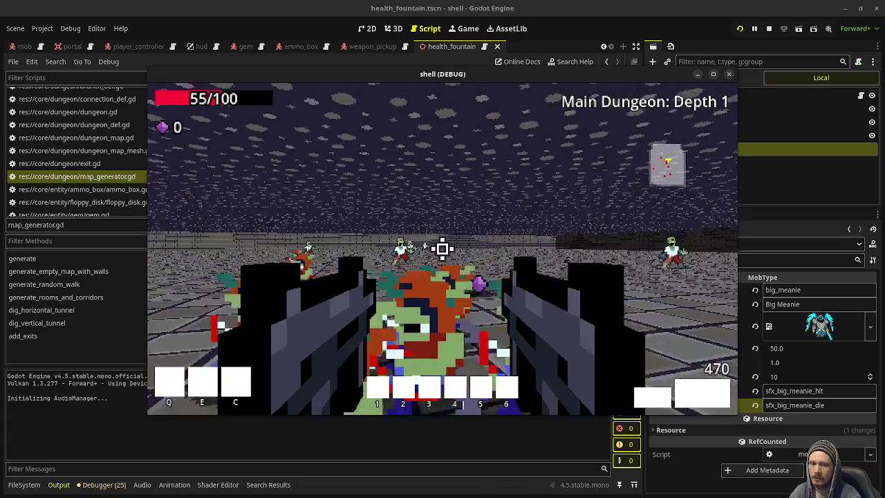
{"action": "left_click_drag", "start_coordinate": [443, 249], "coordinate": [442, 249]}
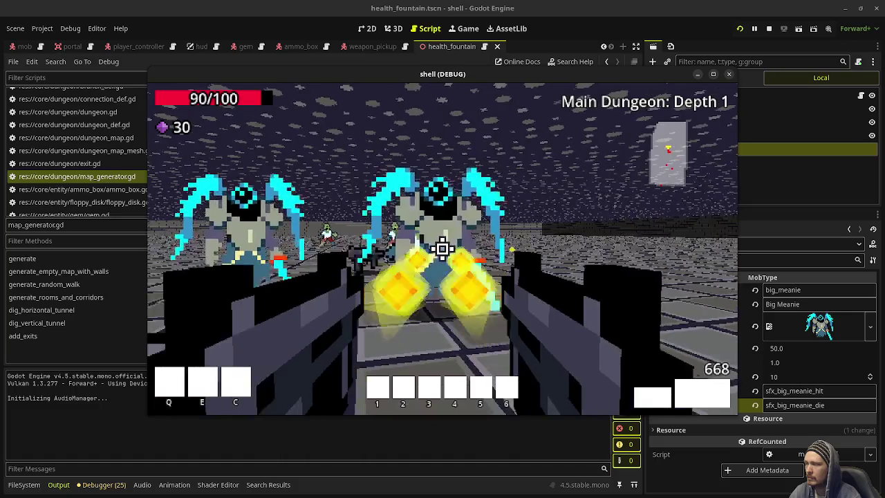
{"action": "left_click", "coordinate": [442, 249]}
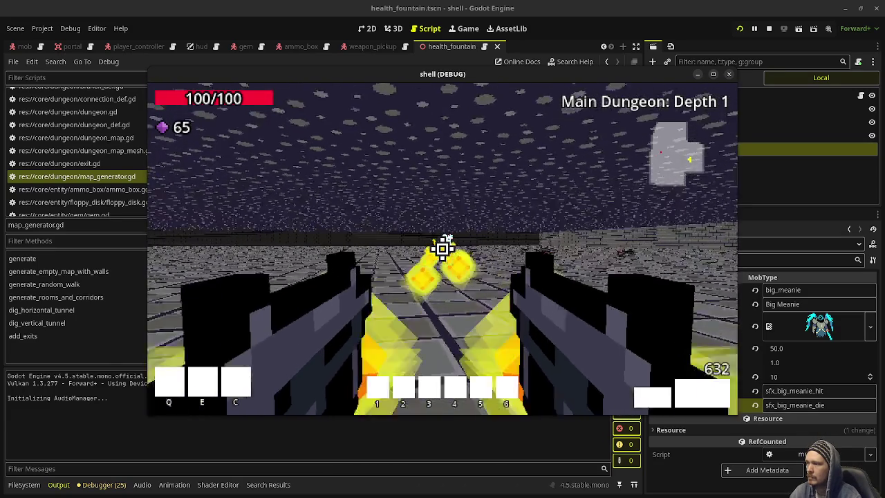
{"action": "key", "text": "w"}
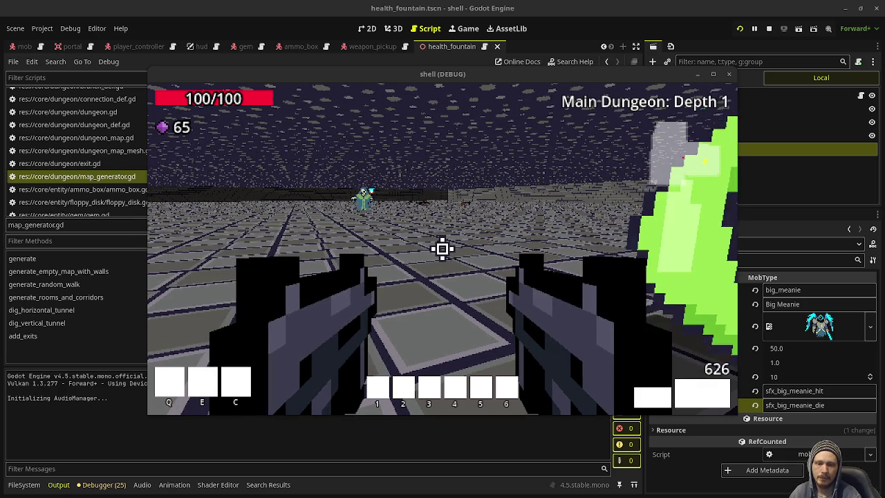
{"action": "left_click", "coordinate": [443, 249]}
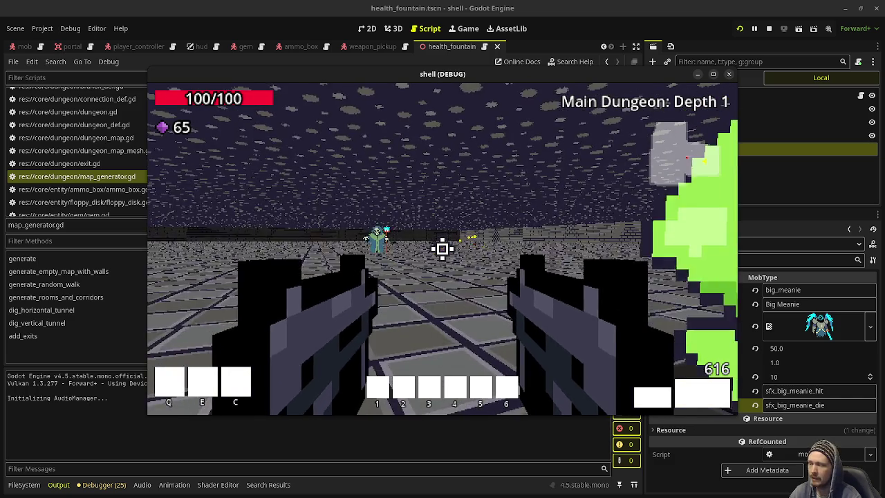
{"action": "left_click", "coordinate": [443, 249]}
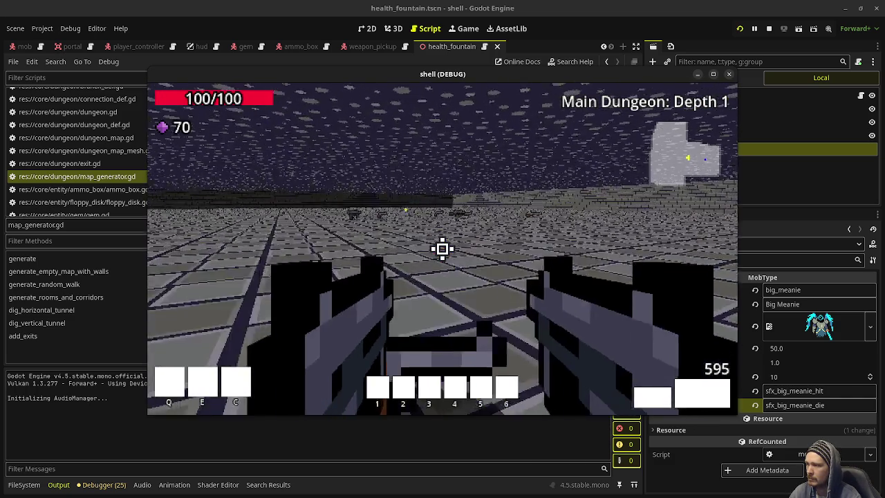
Cross the room to the floor weapons, swap the dual guns for one, and leave the game
{"action": "key", "text": "w"}
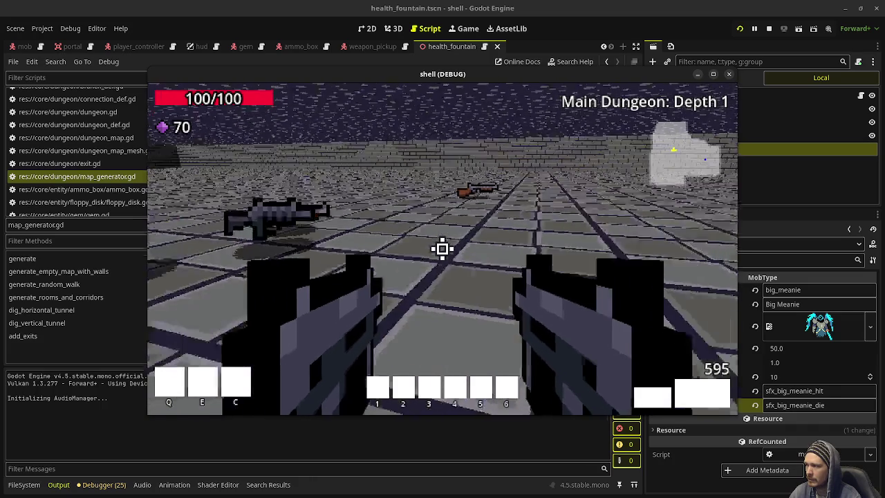
{"action": "key", "text": "w"}
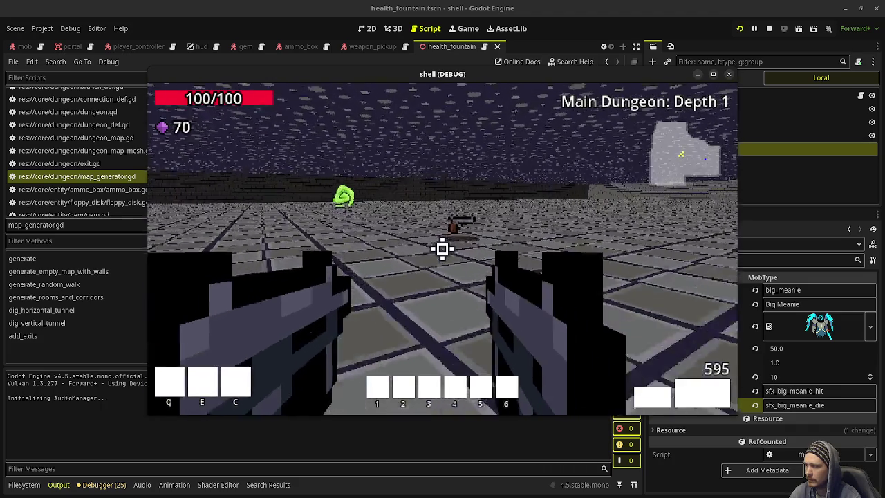
{"action": "mouse_move", "coordinate": [442, 249]}
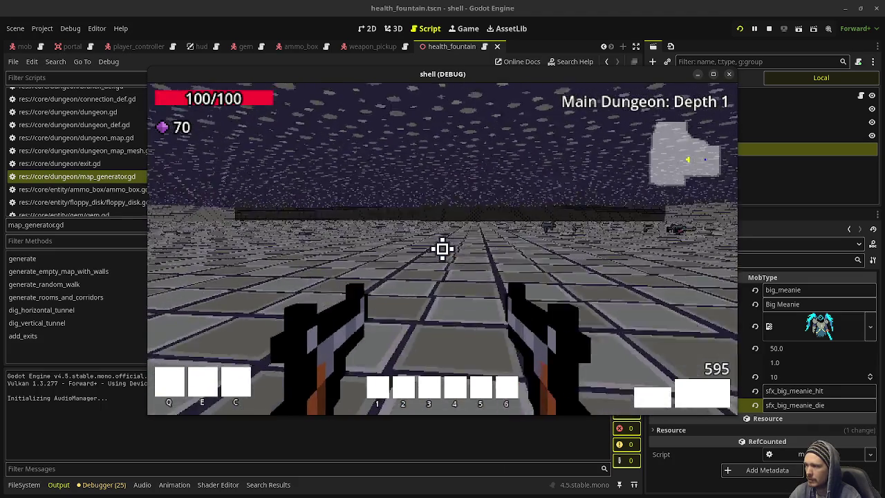
{"action": "key", "text": "w"}
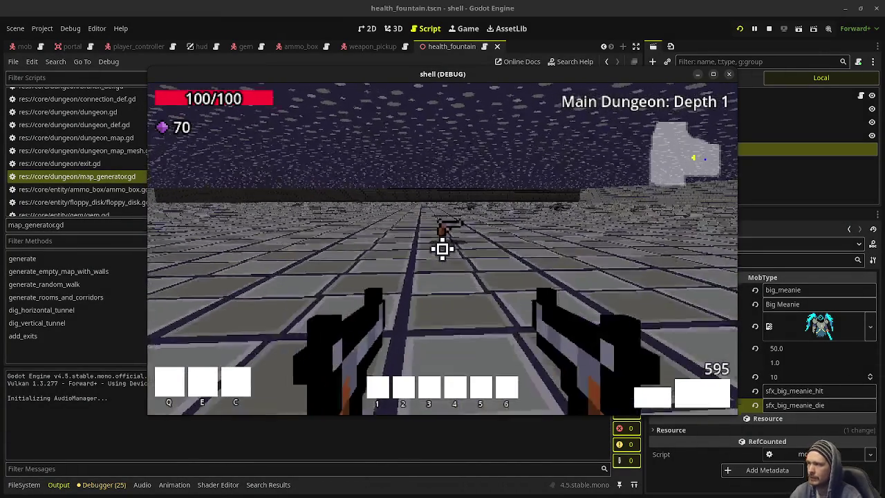
{"action": "key", "text": "2"}
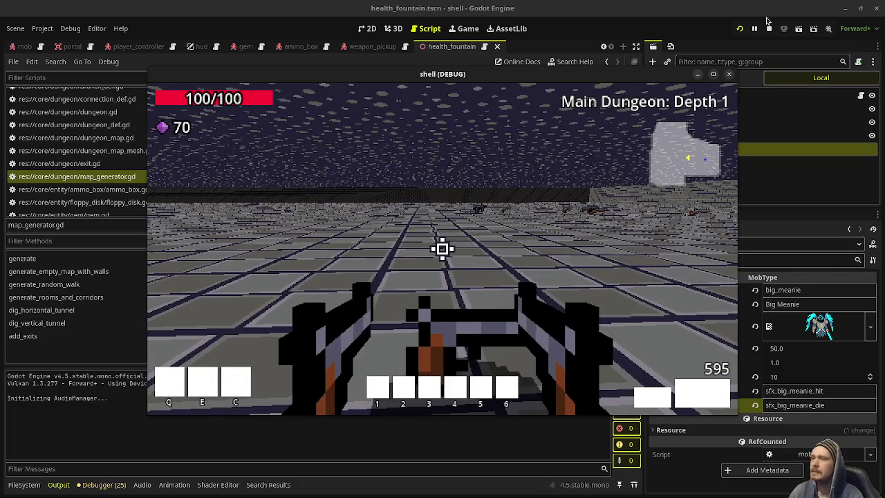
{"action": "key", "text": "Escape"}
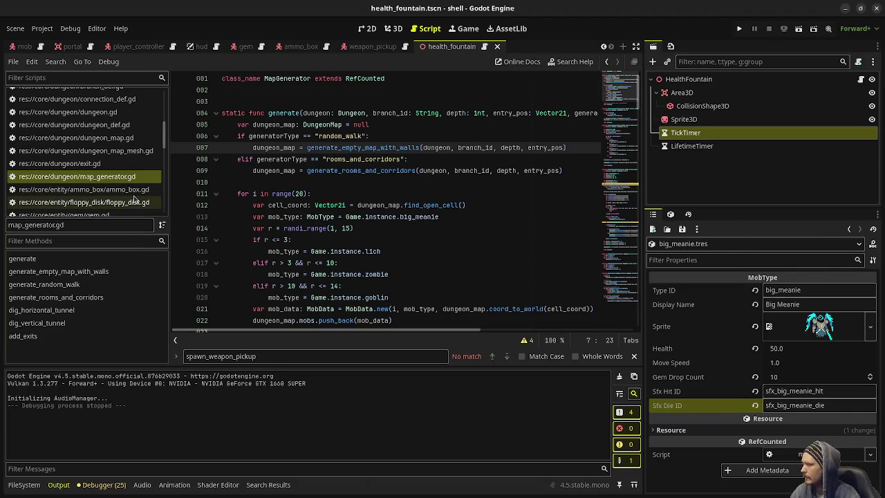
Open weapon_pickup.gd and scroll down to its on_interactable_interact function
{"action": "scroll", "coordinate": [127, 179], "scroll_direction": "up", "scroll_amount": 3}
{"action": "scroll", "coordinate": [127, 179], "scroll_direction": "down", "scroll_amount": 15}
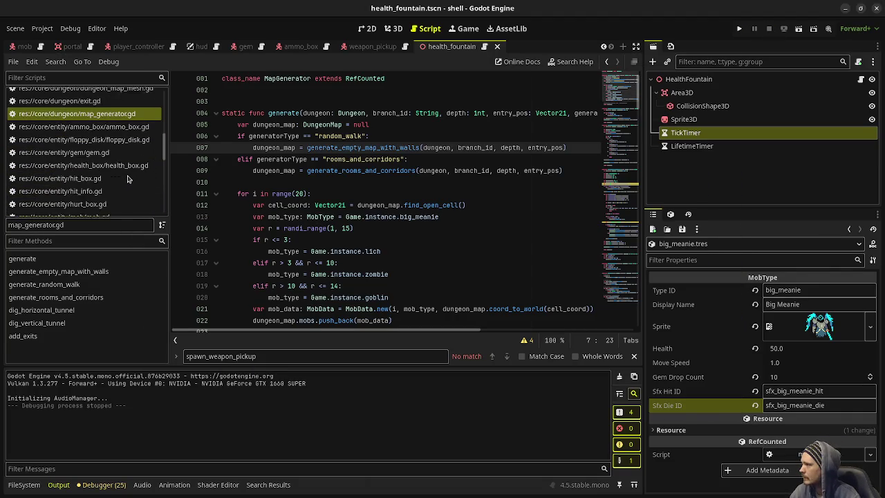
{"action": "scroll", "coordinate": [127, 180], "scroll_direction": "down", "scroll_amount": 10}
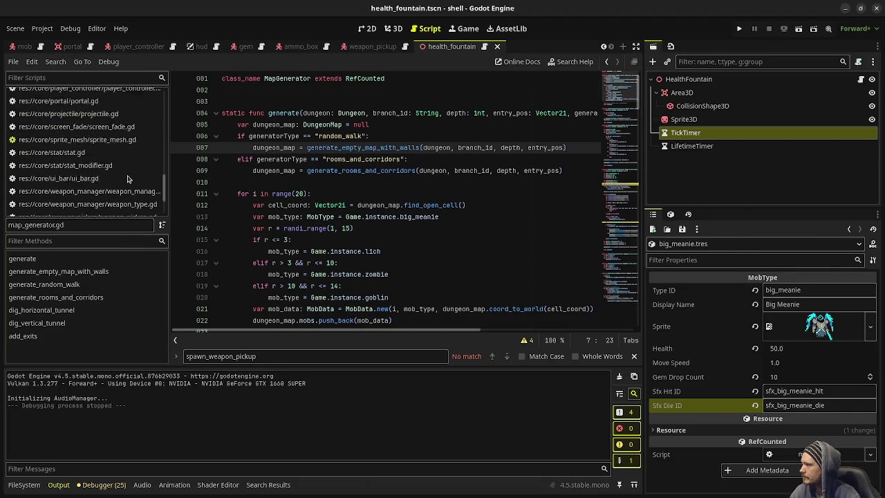
{"action": "scroll", "coordinate": [127, 180], "scroll_direction": "up", "scroll_amount": 2}
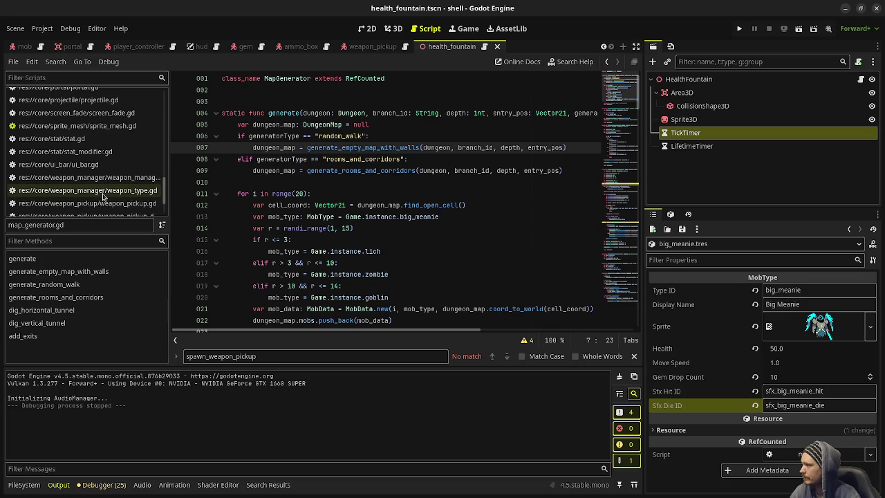
{"action": "left_click", "coordinate": [104, 189]}
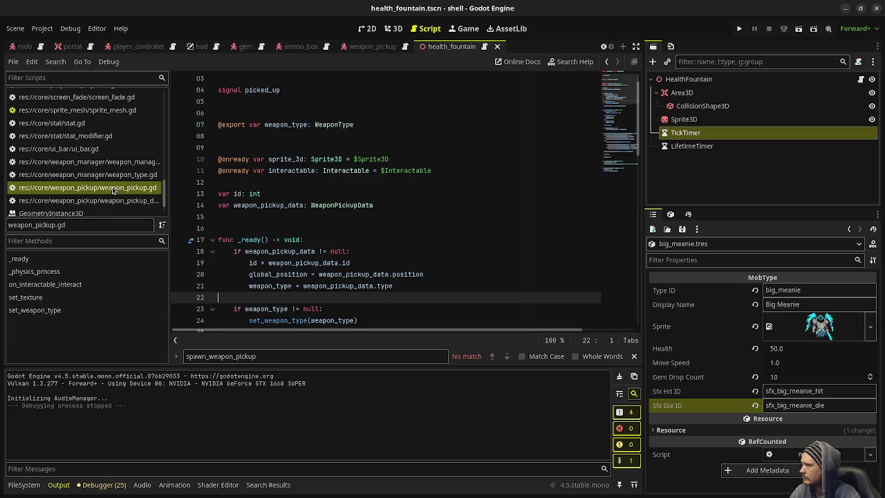
{"action": "scroll", "coordinate": [309, 195], "scroll_direction": "down", "scroll_amount": 6}
{"action": "scroll", "coordinate": [310, 196], "scroll_direction": "down", "scroll_amount": 7}
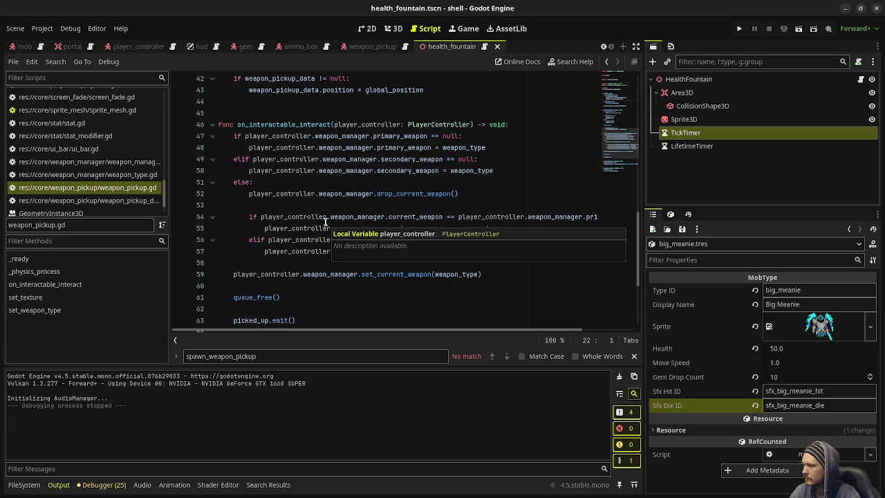
Inspect line 52's drop_current_weapon call on weapon_manager and look it up in weapon_manager.gd
{"action": "double_click", "coordinate": [450, 196]}
{"action": "left_click", "coordinate": [350, 202]}
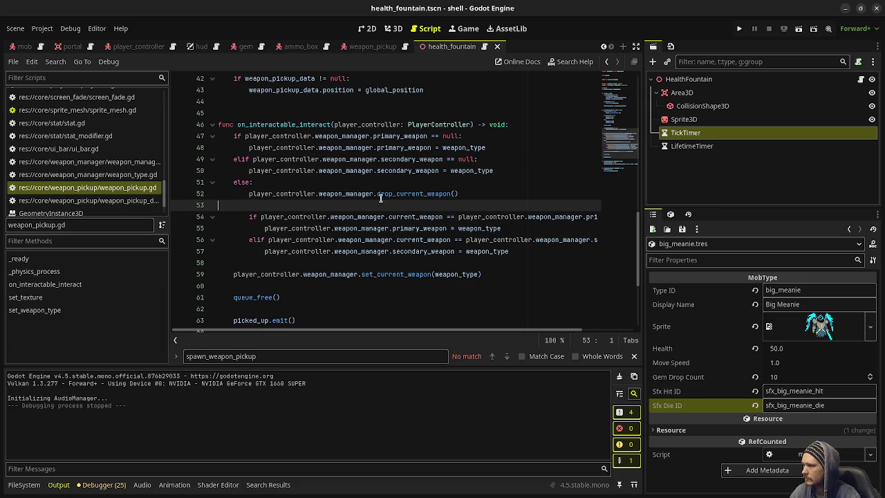
{"action": "left_click", "coordinate": [350, 195]}
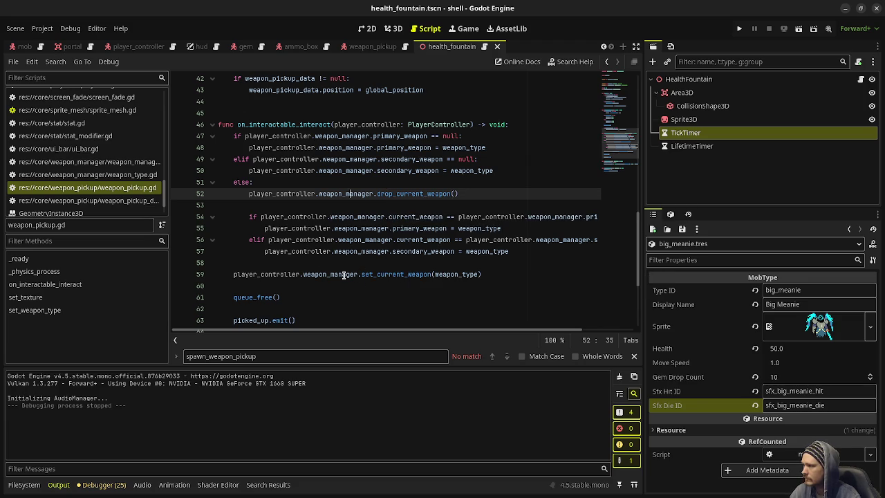
{"action": "scroll", "coordinate": [325, 278], "scroll_direction": "down", "scroll_amount": 1}
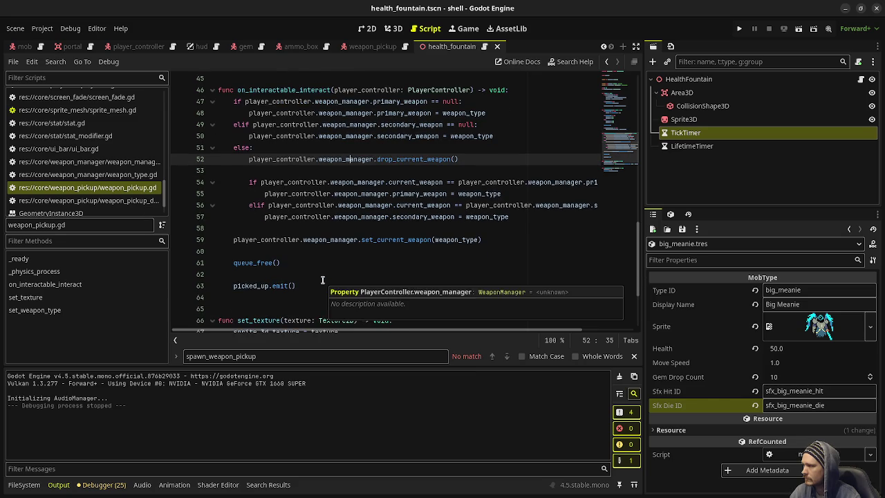
{"action": "scroll", "coordinate": [322, 279], "scroll_direction": "up", "scroll_amount": 1}
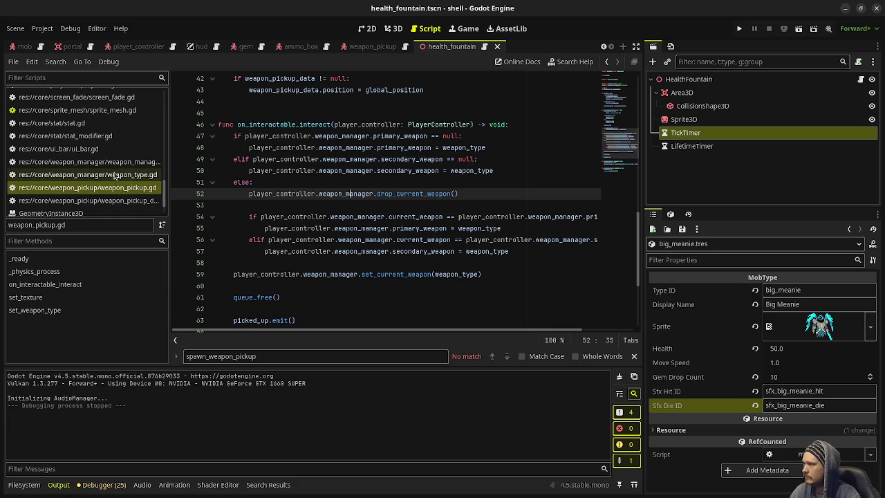
{"action": "left_click", "coordinate": [114, 163]}
Open game.gd and scroll down to the player's weapon-drop handler
{"action": "scroll", "coordinate": [331, 216], "scroll_direction": "down", "scroll_amount": 1}
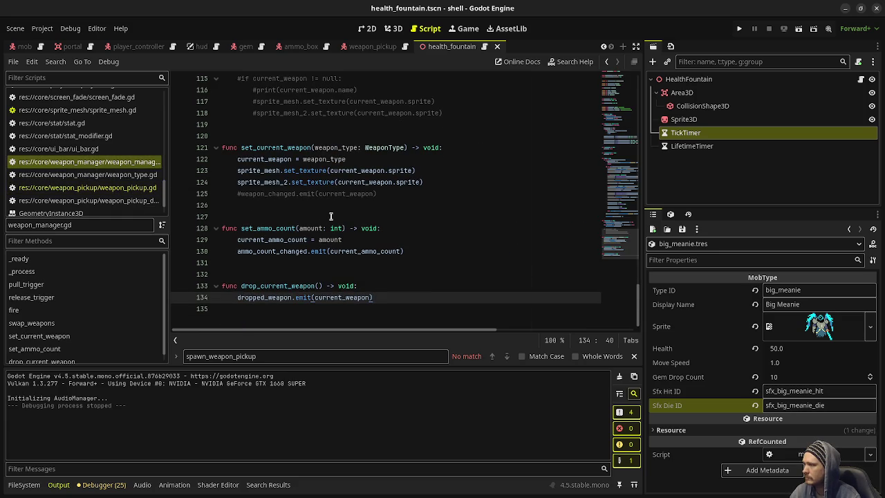
{"action": "scroll", "coordinate": [102, 135], "scroll_direction": "up", "scroll_amount": 10}
{"action": "scroll", "coordinate": [102, 135], "scroll_direction": "up", "scroll_amount": 5}
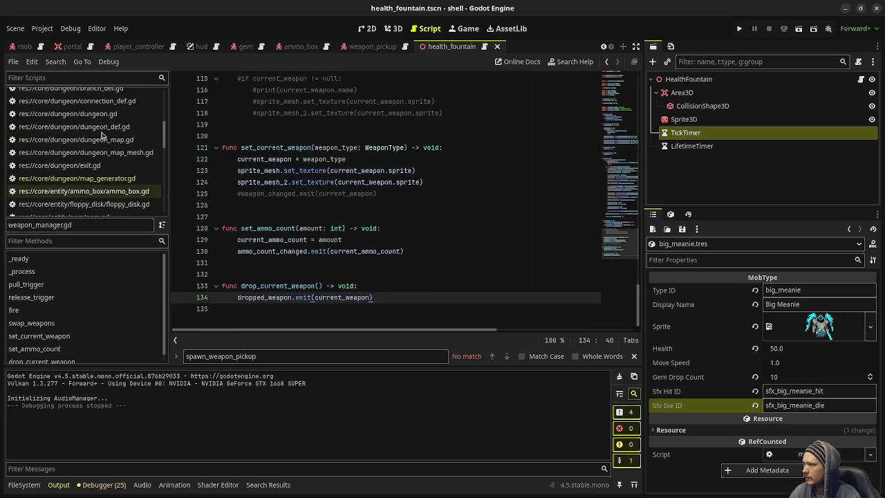
{"action": "scroll", "coordinate": [104, 131], "scroll_direction": "down", "scroll_amount": 4}
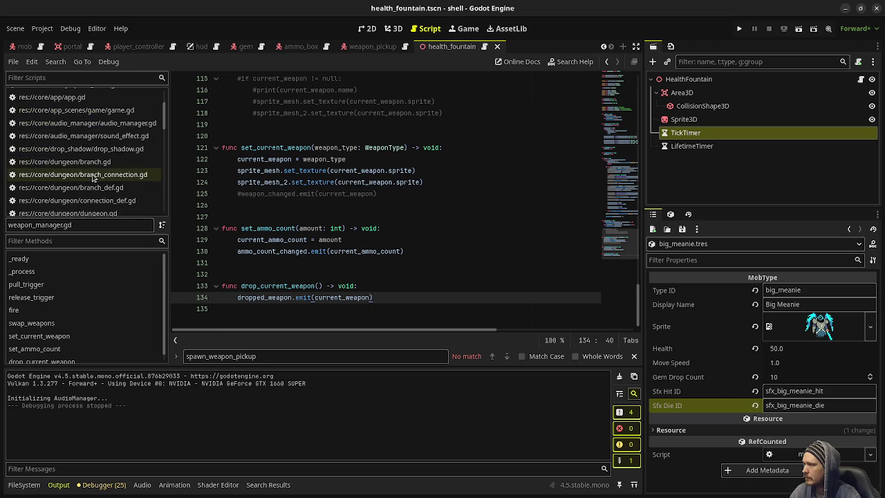
{"action": "scroll", "coordinate": [110, 141], "scroll_direction": "up", "scroll_amount": 4}
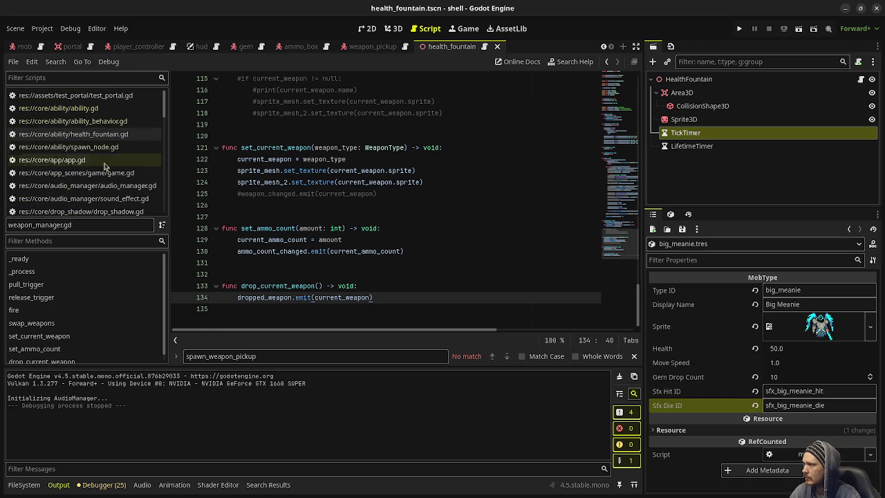
{"action": "left_click", "coordinate": [76, 173]}
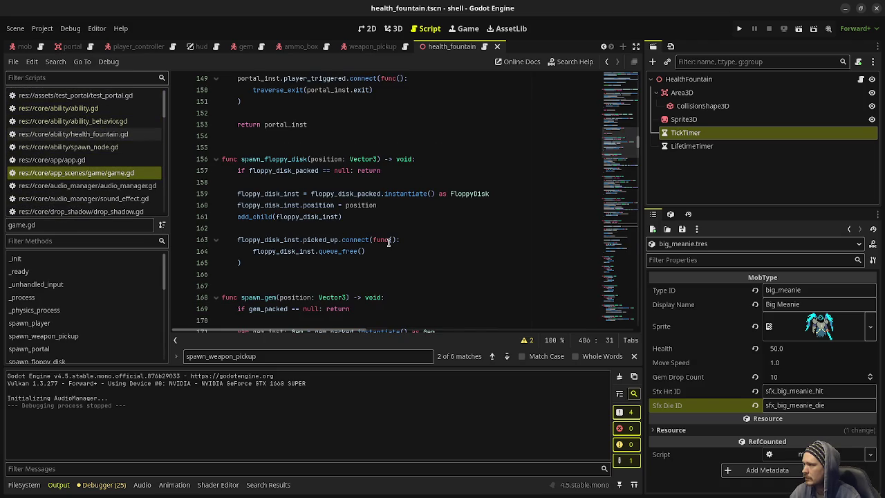
{"action": "scroll", "coordinate": [389, 241], "scroll_direction": "down", "scroll_amount": 5}
{"action": "left_click", "coordinate": [639, 330]}
{"action": "scroll", "coordinate": [312, 250], "scroll_direction": "down", "scroll_amount": 10}
{"action": "scroll", "coordinate": [312, 250], "scroll_direction": "up", "scroll_amount": 5}
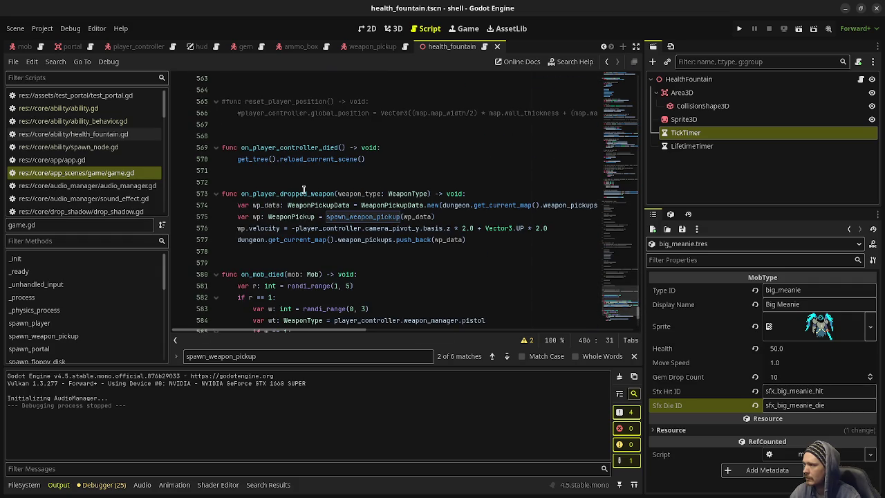
Highlight on_player_dropped_weapon's push_back onto the map's weapon_pickups, then return to weapon_pickup.gd
{"action": "double_click", "coordinate": [304, 193]}
{"action": "left_click_drag", "start_coordinate": [476, 240], "coordinate": [293, 239]}
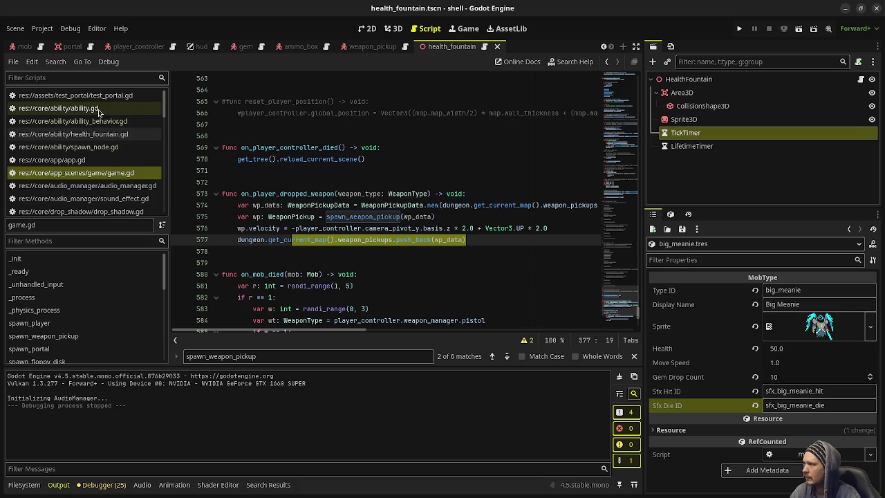
{"action": "scroll", "coordinate": [97, 141], "scroll_direction": "down", "scroll_amount": 3}
{"action": "left_click_drag", "start_coordinate": [166, 118], "coordinate": [164, 199]}
{"action": "left_click", "coordinate": [88, 156]}
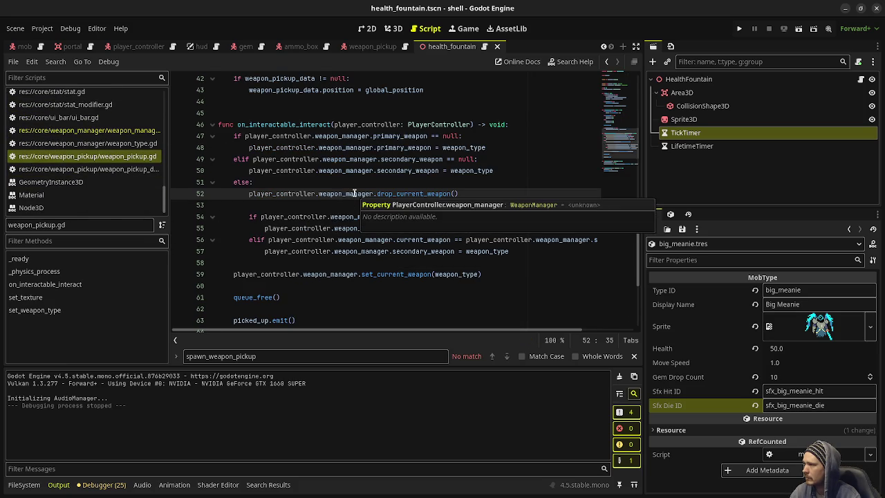
Add a new line after queue_free() on line 61 reading Game.instance.dungeon.get_current_map()
{"action": "left_click_drag", "start_coordinate": [280, 296], "coordinate": [241, 300]}
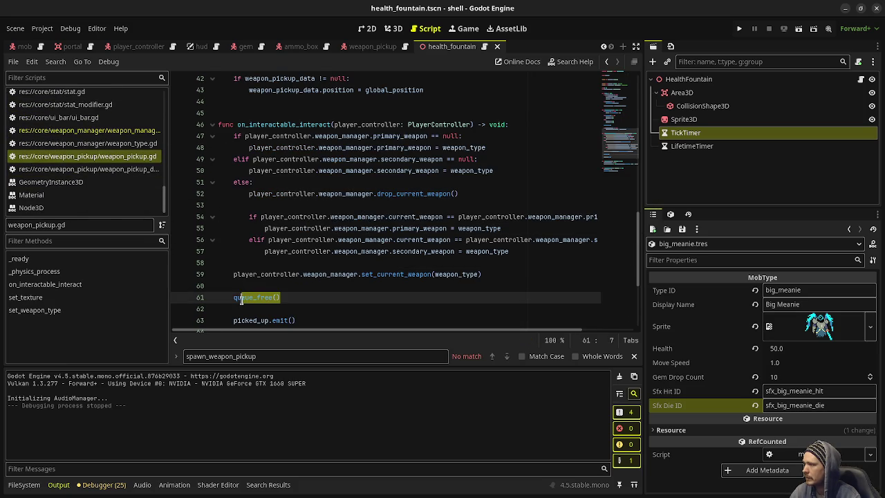
{"action": "left_click", "coordinate": [302, 297]}
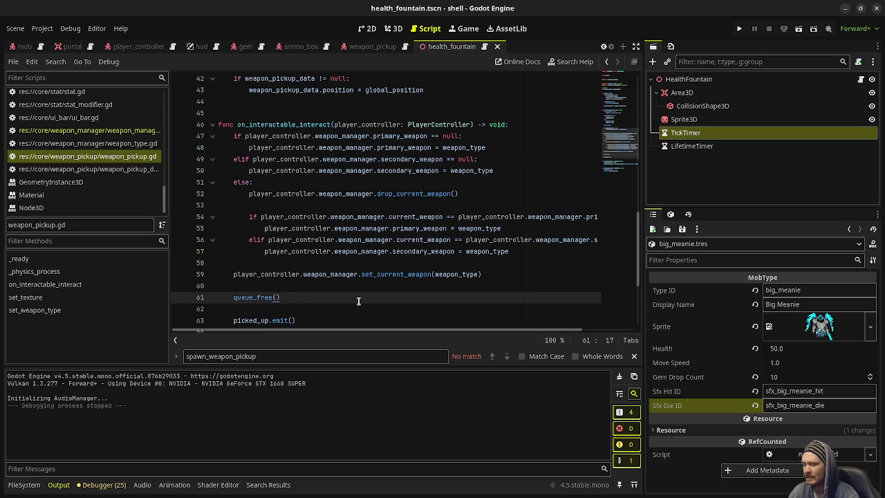
{"action": "key", "text": "Return"}
{"action": "key", "text": "Return"}
{"action": "type", "text": "Game.ins"}
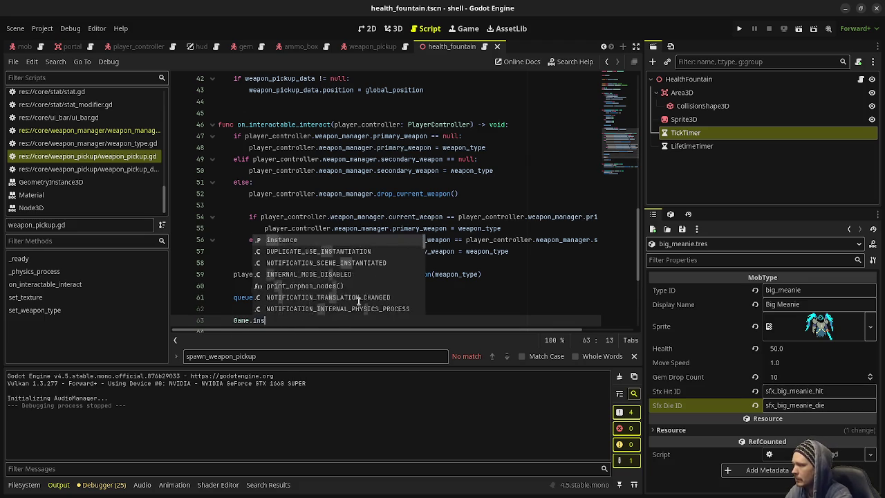
{"action": "type", "text": "tance.dungeo"}
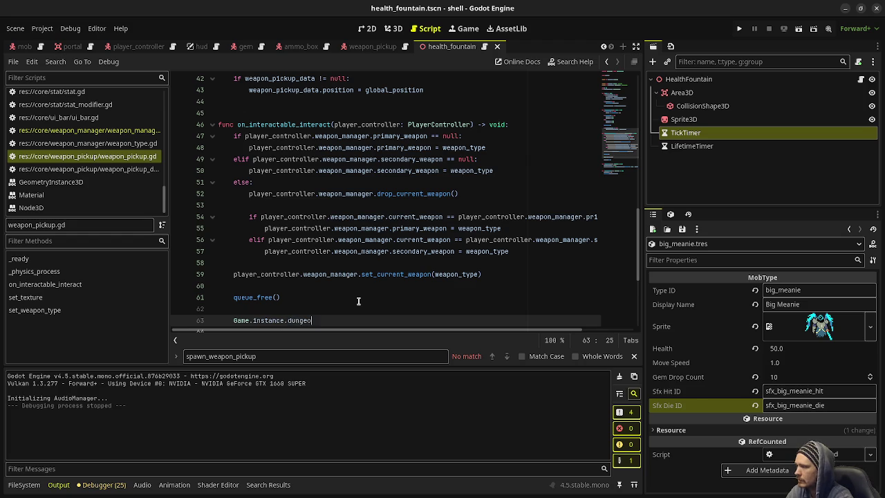
{"action": "type", "text": "n.get_current_ma"}
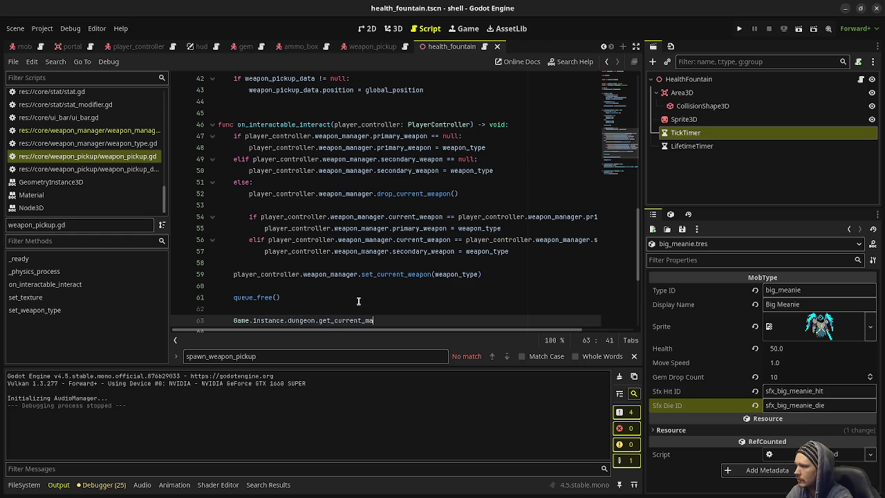
{"action": "type", "text": "p()."}
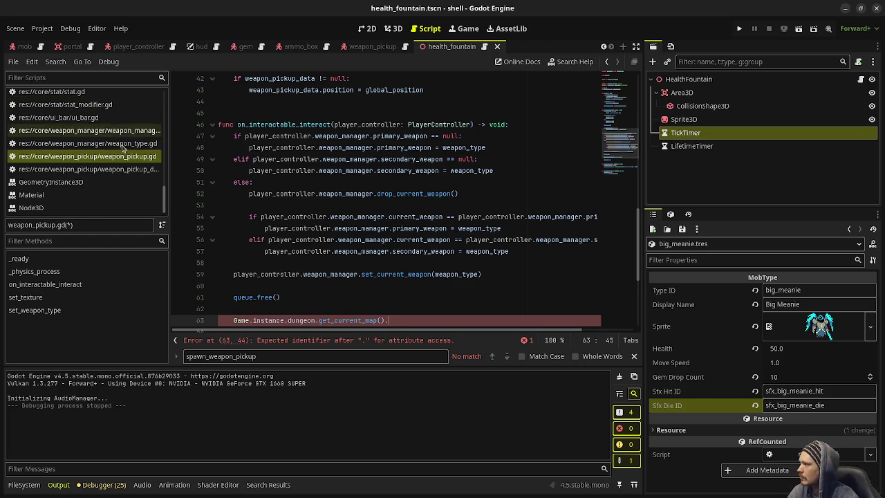
{"action": "scroll", "coordinate": [115, 134], "scroll_direction": "up", "scroll_amount": 10}
{"action": "scroll", "coordinate": [125, 165], "scroll_direction": "up", "scroll_amount": 3}
Open game.gd and scroll through it looking for the mob death handler
{"action": "left_click", "coordinate": [104, 173]}
{"action": "left_click", "coordinate": [367, 263]}
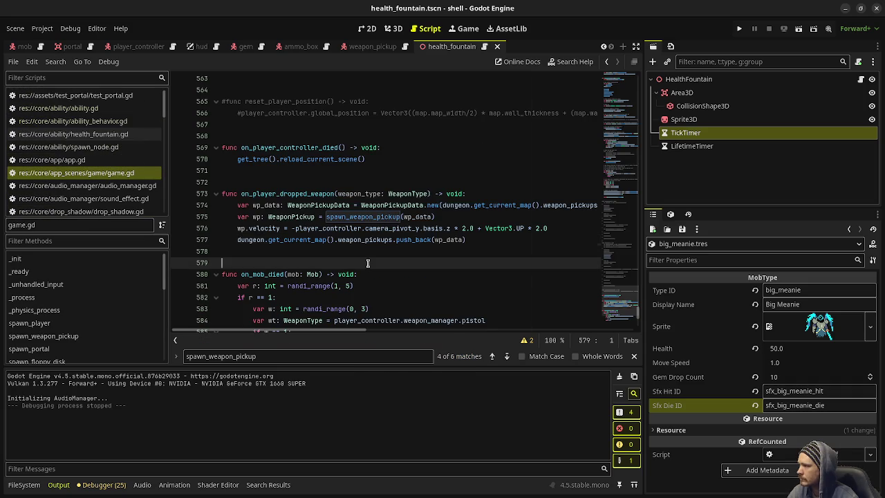
{"action": "scroll", "coordinate": [368, 263], "scroll_direction": "down", "scroll_amount": 5}
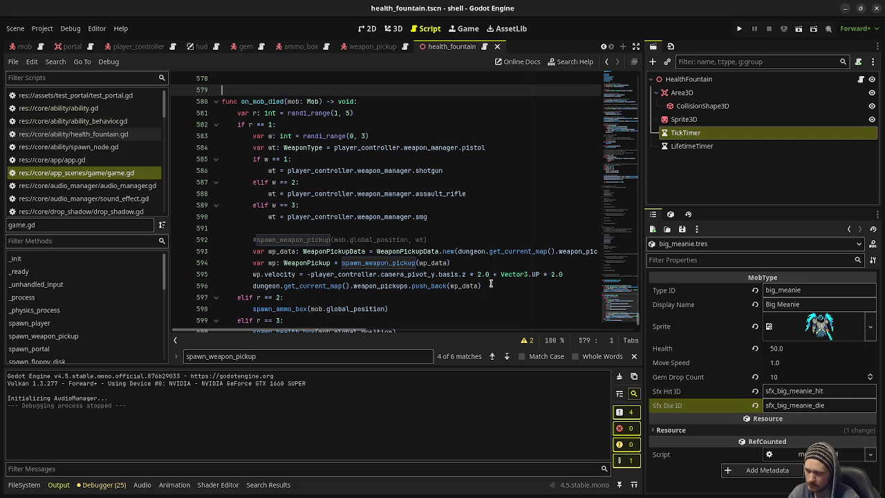
{"action": "scroll", "coordinate": [490, 283], "scroll_direction": "down", "scroll_amount": 1}
{"action": "scroll", "coordinate": [490, 282], "scroll_direction": "up", "scroll_amount": 9}
{"action": "scroll", "coordinate": [490, 282], "scroll_direction": "up", "scroll_amount": 20}
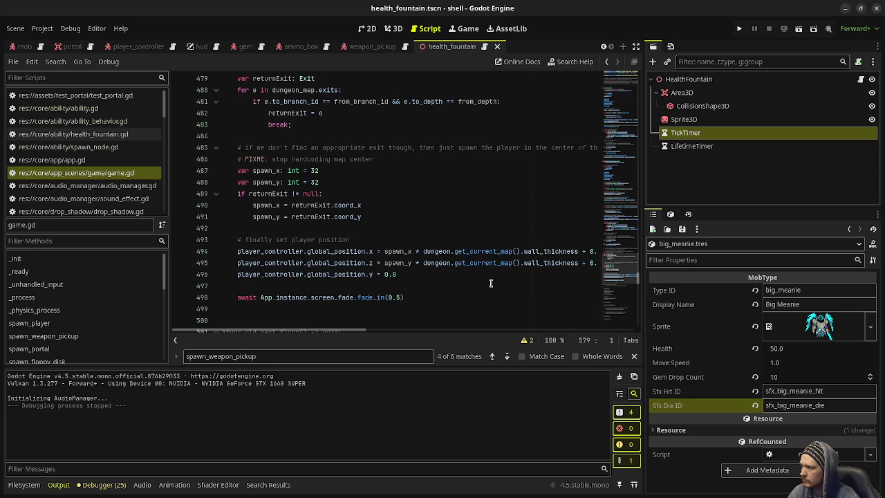
{"action": "scroll", "coordinate": [490, 283], "scroll_direction": "up", "scroll_amount": 6}
{"action": "mouse_move", "coordinate": [622, 263]}
{"action": "left_mouse_down"}
{"action": "mouse_move", "coordinate": [625, 159]}
{"action": "mouse_move", "coordinate": [608, 379]}
{"action": "left_mouse_up"}
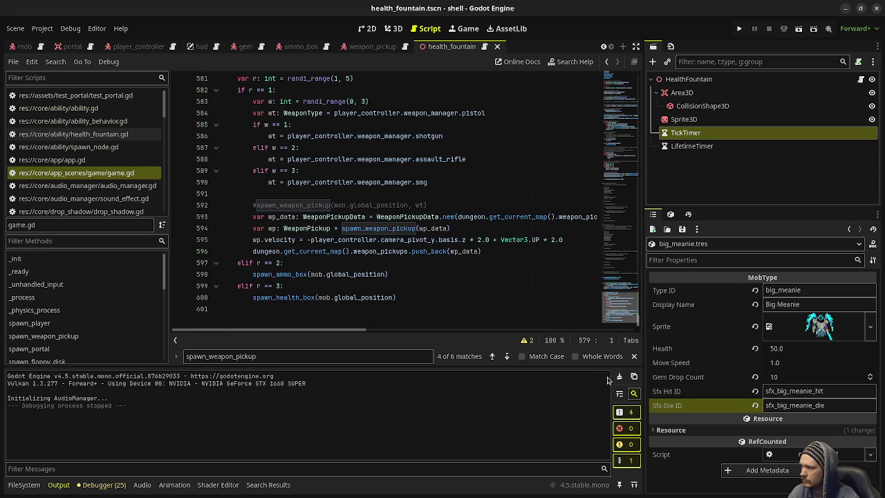
{"action": "left_click_drag", "start_coordinate": [619, 318], "coordinate": [611, 215]}
Place the caret on line 236's mobs.erase(mob_data) in the mob death handler
{"action": "scroll", "coordinate": [612, 215], "scroll_direction": "up", "scroll_amount": 9}
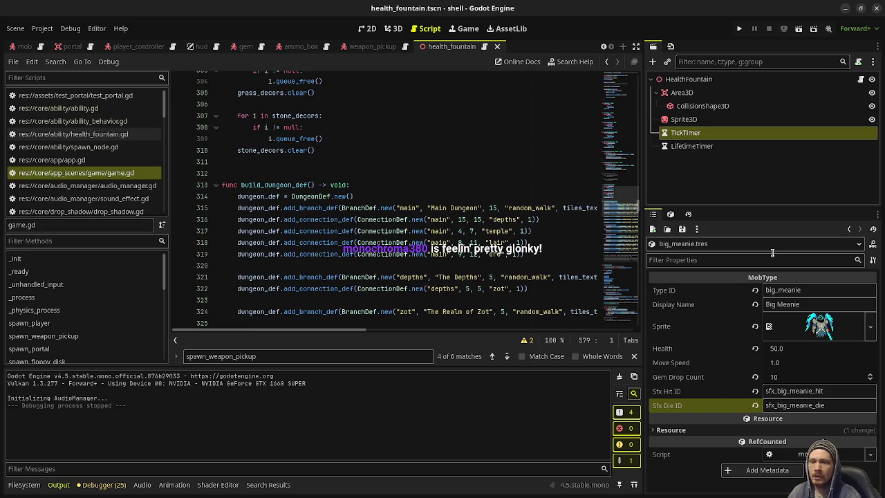
{"action": "mouse_move", "coordinate": [613, 237]}
{"action": "left_mouse_down"}
{"action": "mouse_move", "coordinate": [640, 118]}
{"action": "mouse_move", "coordinate": [642, 141]}
{"action": "left_mouse_up"}
{"action": "scroll", "coordinate": [323, 176], "scroll_direction": "down", "scroll_amount": 6}
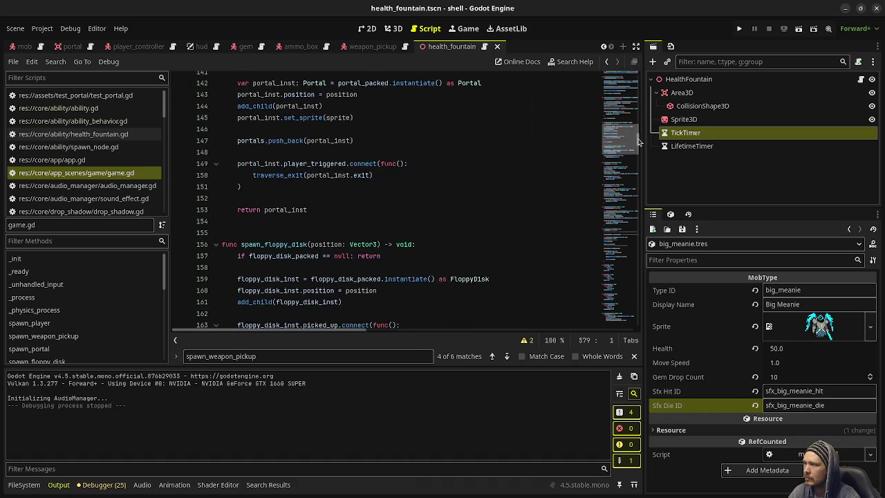
{"action": "scroll", "coordinate": [323, 176], "scroll_direction": "down", "scroll_amount": 13}
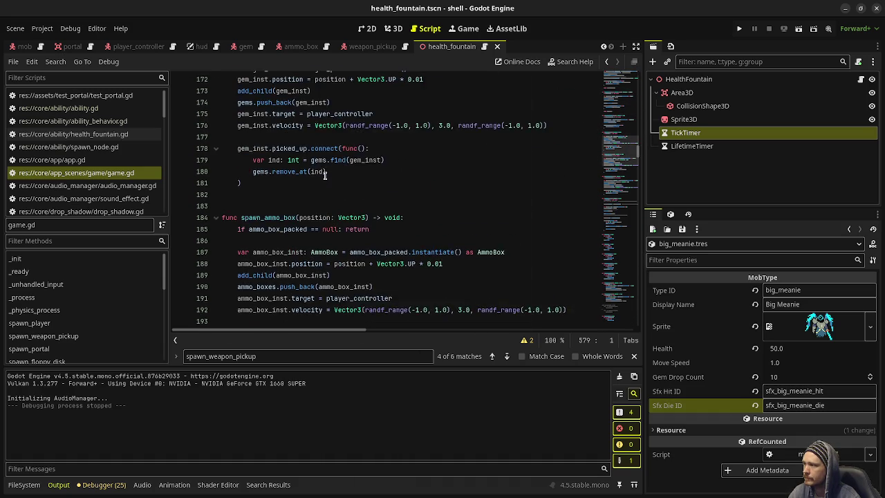
{"action": "scroll", "coordinate": [325, 176], "scroll_direction": "down", "scroll_amount": 9}
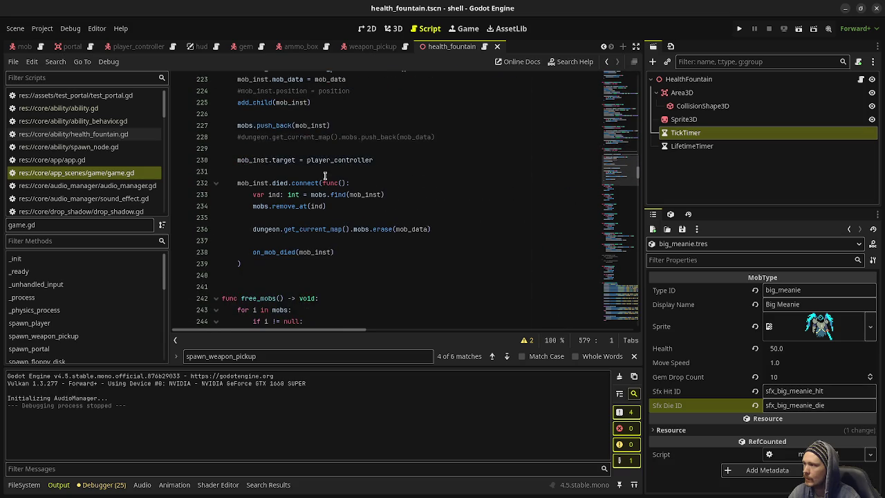
{"action": "scroll", "coordinate": [327, 177], "scroll_direction": "up", "scroll_amount": 2}
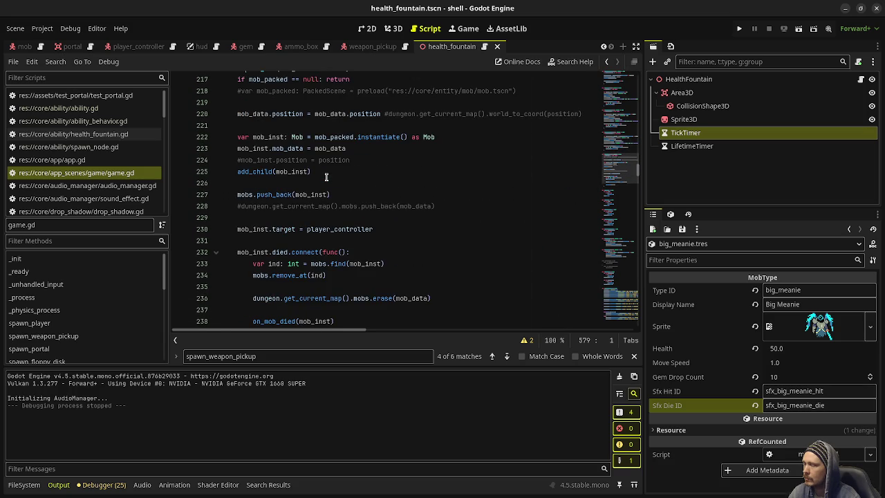
{"action": "scroll", "coordinate": [326, 177], "scroll_direction": "down", "scroll_amount": 2}
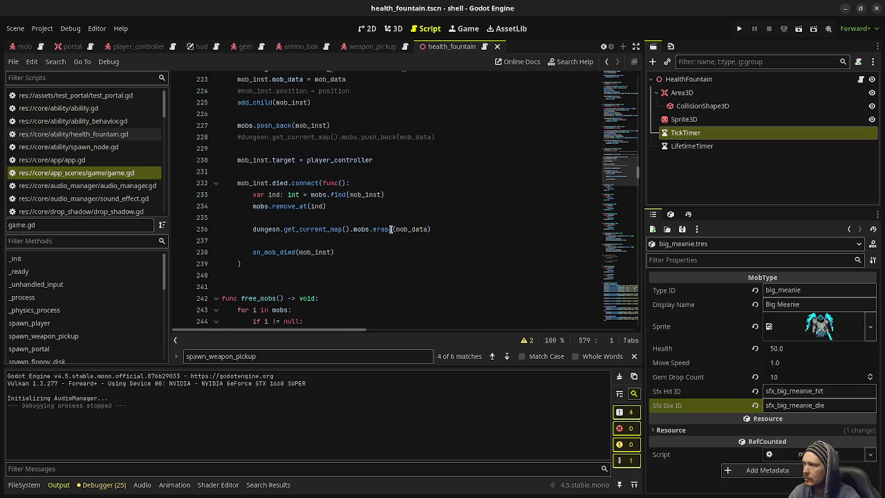
{"action": "left_click", "coordinate": [440, 229]}
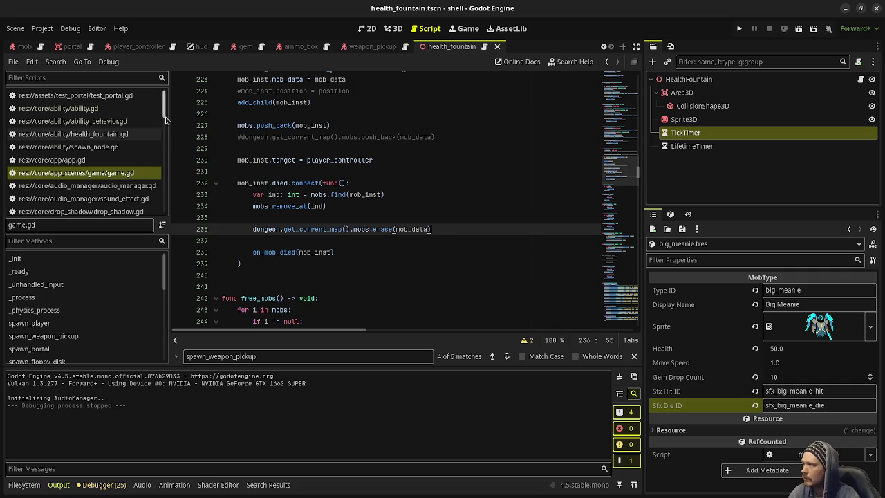
{"action": "scroll", "coordinate": [127, 165], "scroll_direction": "down", "scroll_amount": 10}
Complete line 63 as weapon_pickups.erase(weapon_pickup_data) in weapon_pickup.gd, save, and run the game
{"action": "left_click", "coordinate": [127, 162]}
{"action": "type", "text": "Game.instance.dungeon.get_current_map().weap"}
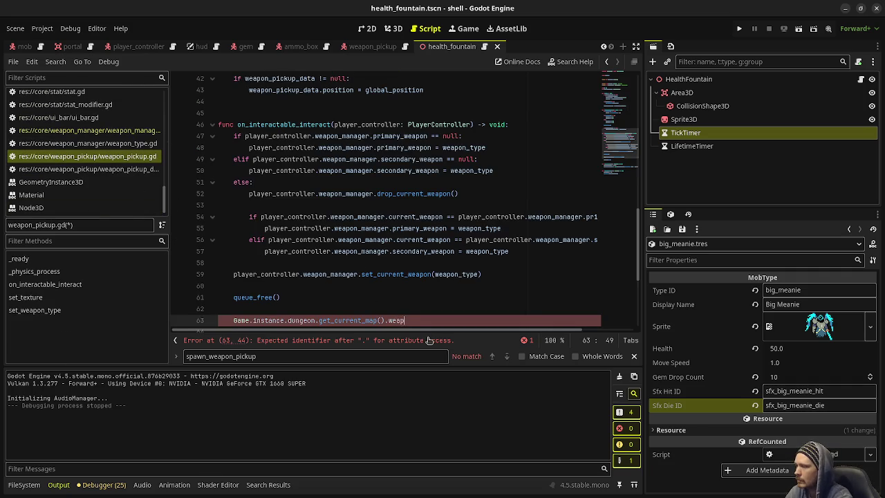
{"action": "type", "text": "on_pickups.erase"}
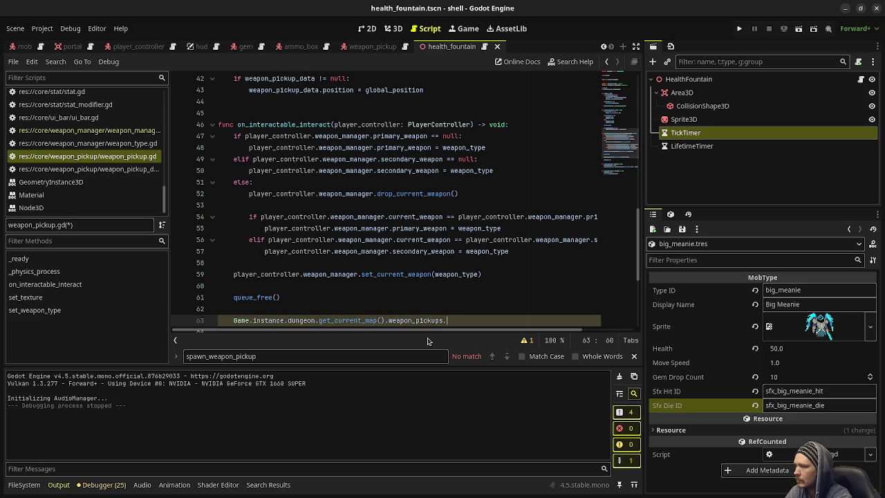
{"action": "type", "text": "("}
{"action": "type", "text": "weapon_"}
{"action": "key", "text": "Return"}
{"action": "key", "text": "ctrl+s"}
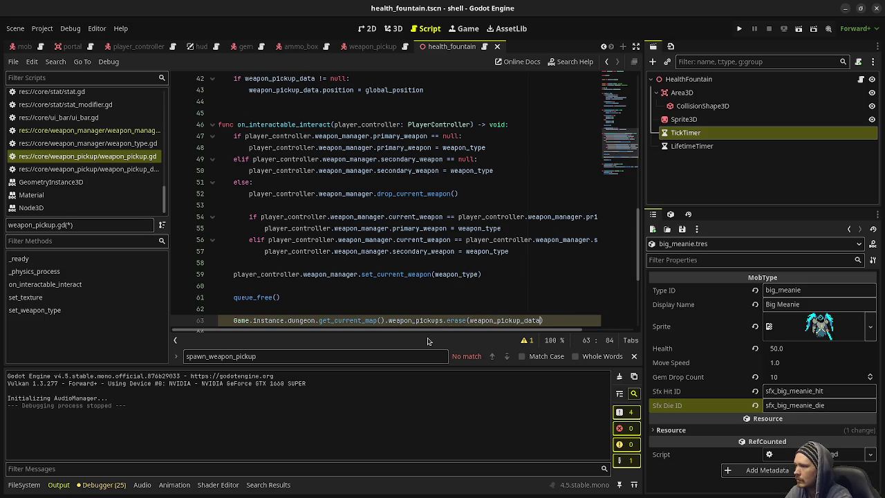
{"action": "left_click", "coordinate": [453, 261]}
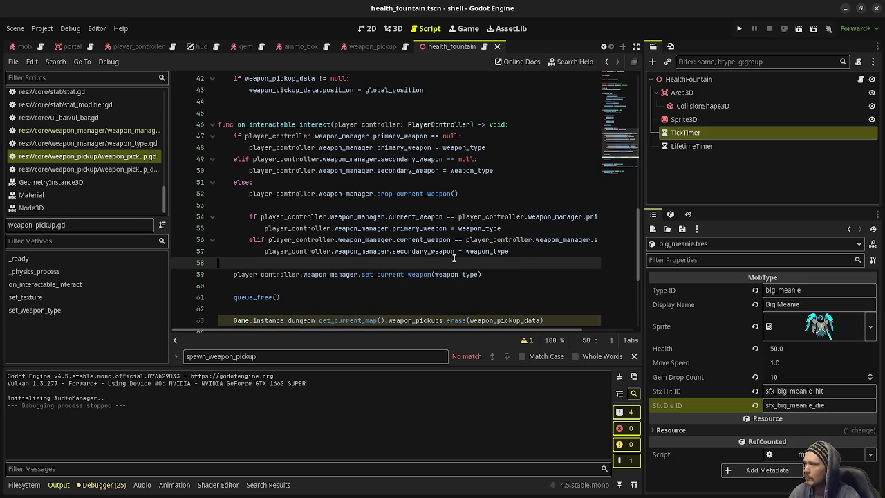
{"action": "key", "text": "F5"}
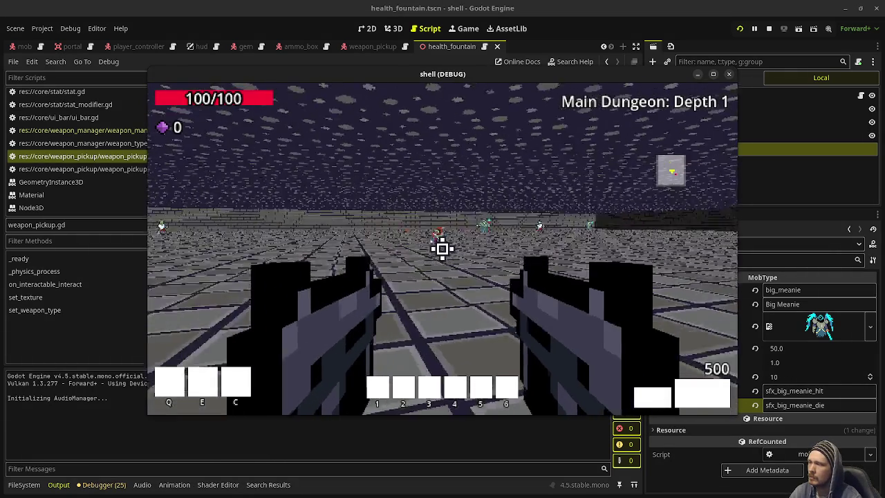
Shoot the approaching zombies in the Depth 1 room, turning and moving to aim
{"action": "left_click", "coordinate": [442, 249]}
{"action": "left_click", "coordinate": [443, 249]}
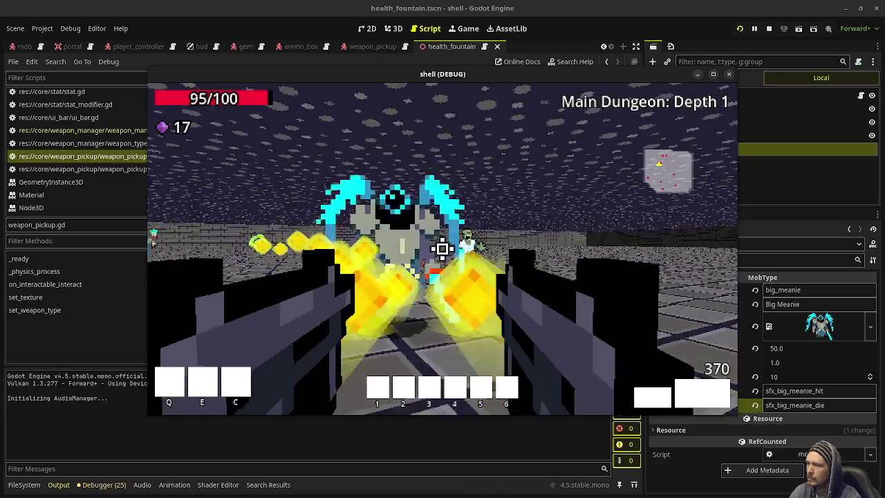
{"action": "left_click_drag", "start_coordinate": [442, 249], "coordinate": [443, 249]}
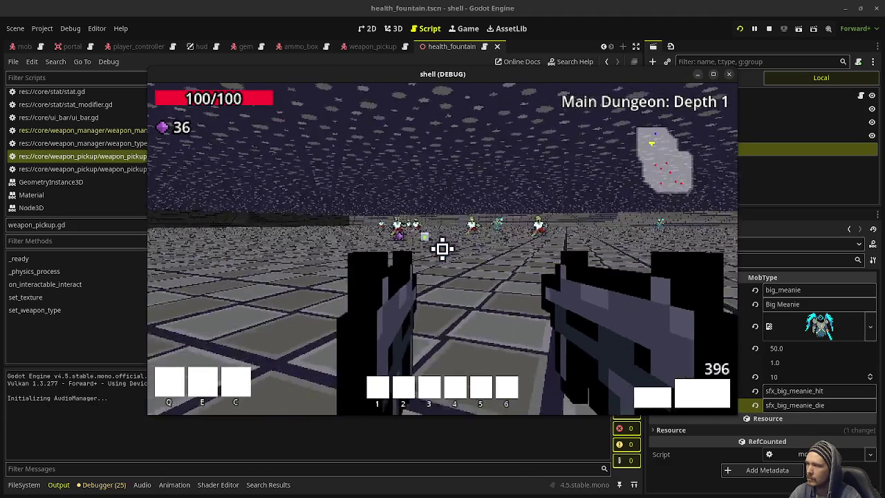
{"action": "key", "text": "w"}
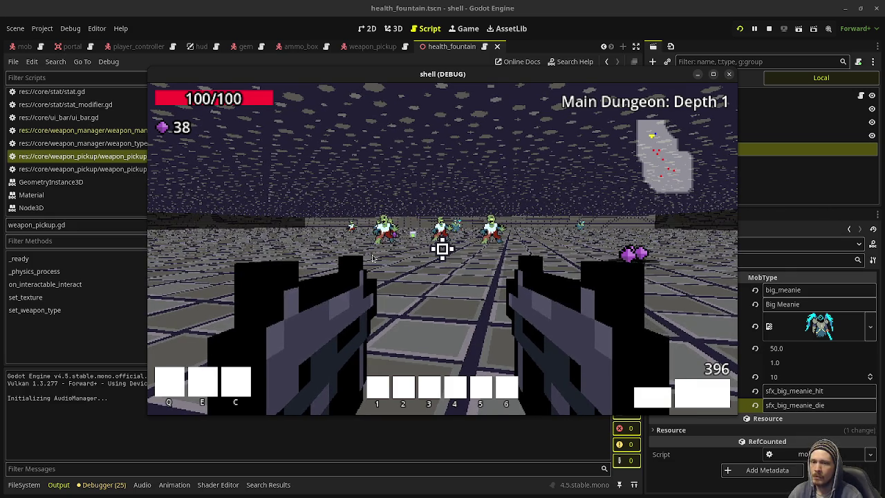
{"action": "left_click", "coordinate": [390, 199]}
Walk over the dropped weapon pickup to replace the held guns, collecting the green gem
{"action": "key", "text": "w"}
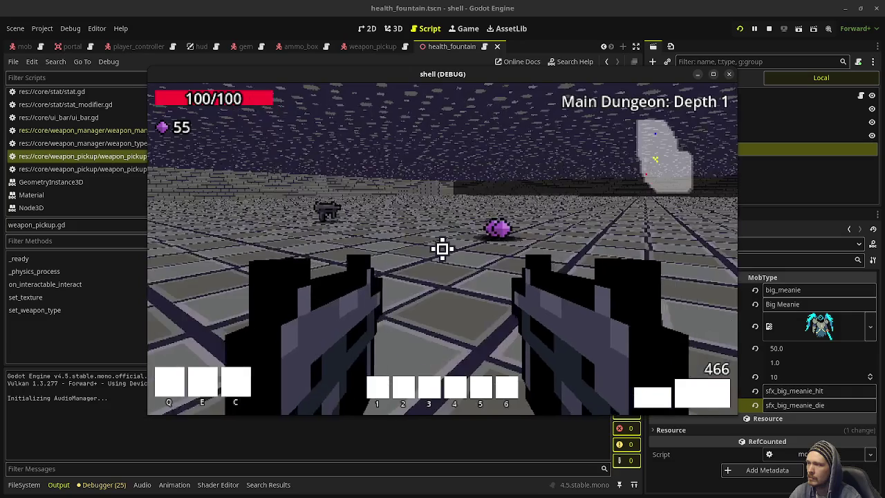
{"action": "key", "text": "w"}
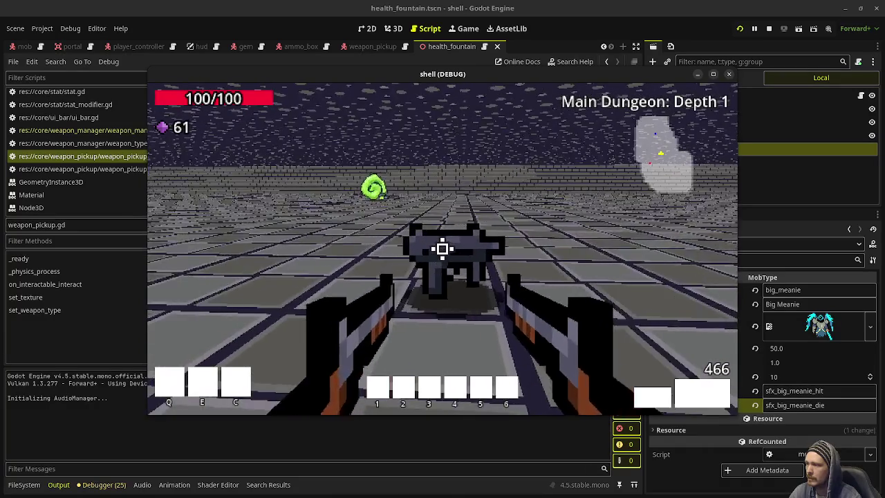
{"action": "mouse_move", "coordinate": [442, 248]}
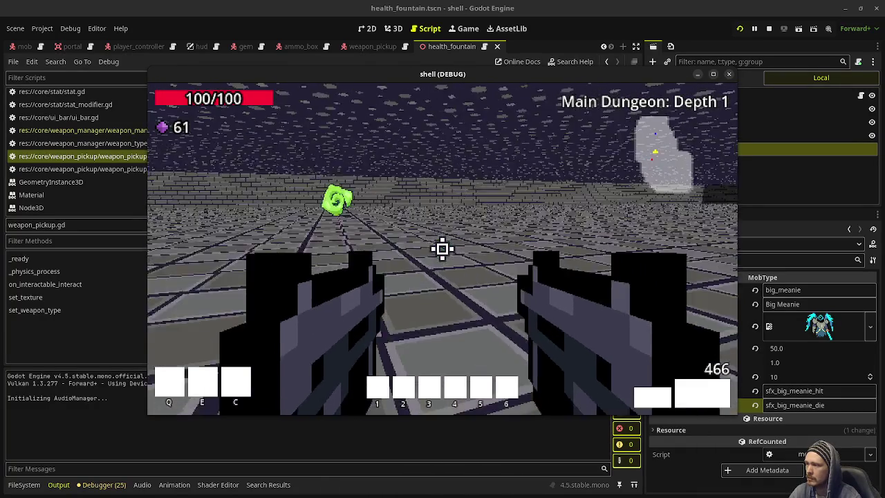
{"action": "key", "text": "w"}
{"action": "key", "text": "w"}
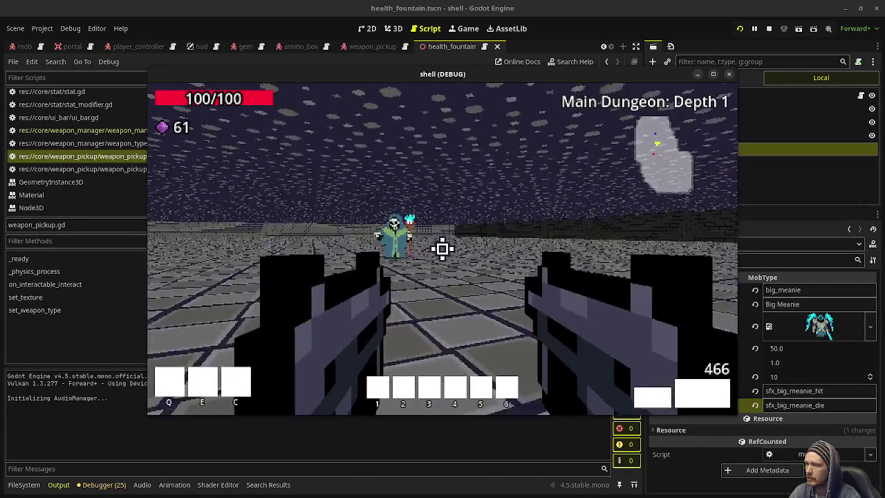
Turn away from the mob and walk through Depth 1, raising gems to 66 and ammo to 551
{"action": "left_click_drag", "start_coordinate": [443, 248], "coordinate": [442, 249]}
{"action": "key", "text": "w"}
{"action": "key", "text": "w"}
{"action": "key", "text": "w"}
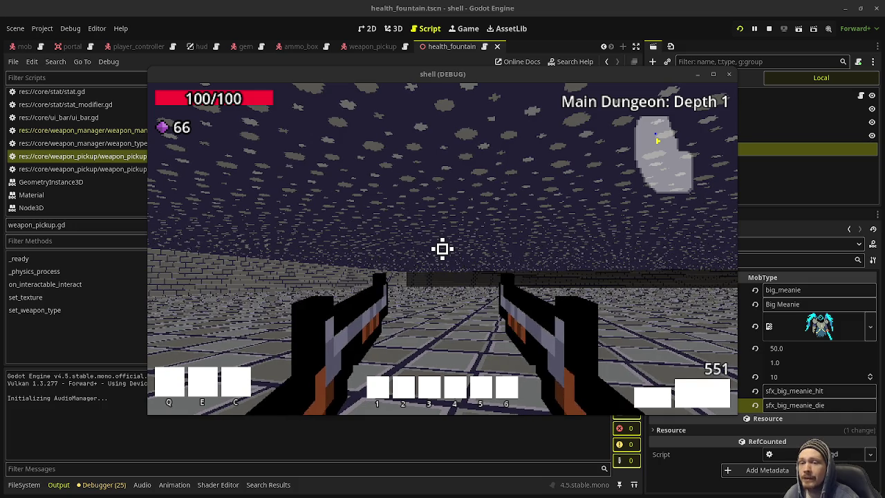
Fire both guns at the Depth 2 enemies while advancing, collecting their gems
{"action": "left_click", "coordinate": [488, 248]}
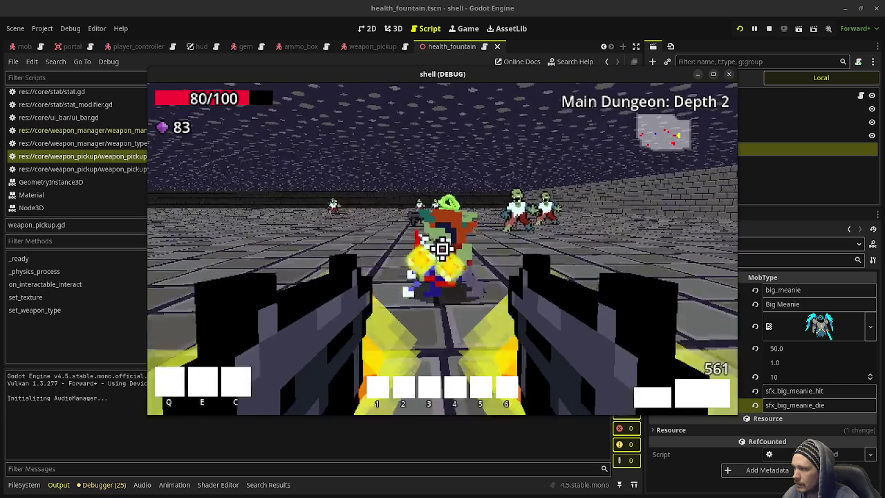
{"action": "left_click", "coordinate": [442, 248]}
{"action": "left_click", "coordinate": [443, 247]}
{"action": "key", "text": "w"}
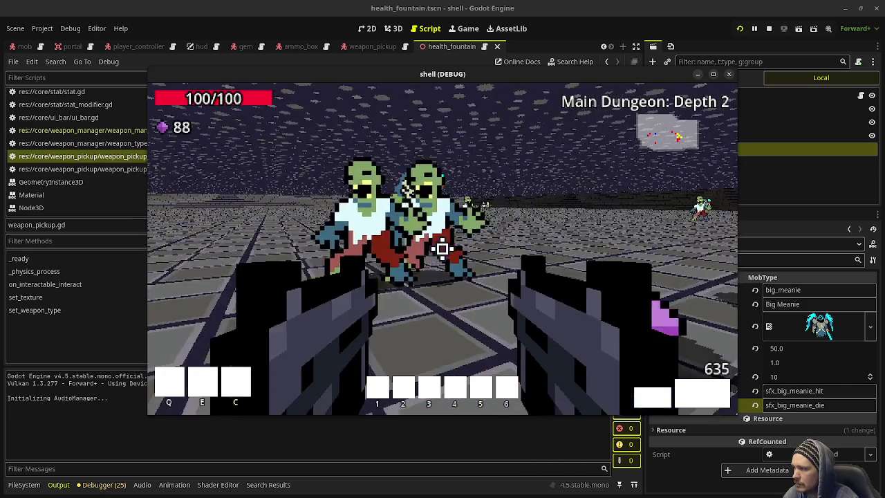
{"action": "left_click", "coordinate": [443, 247]}
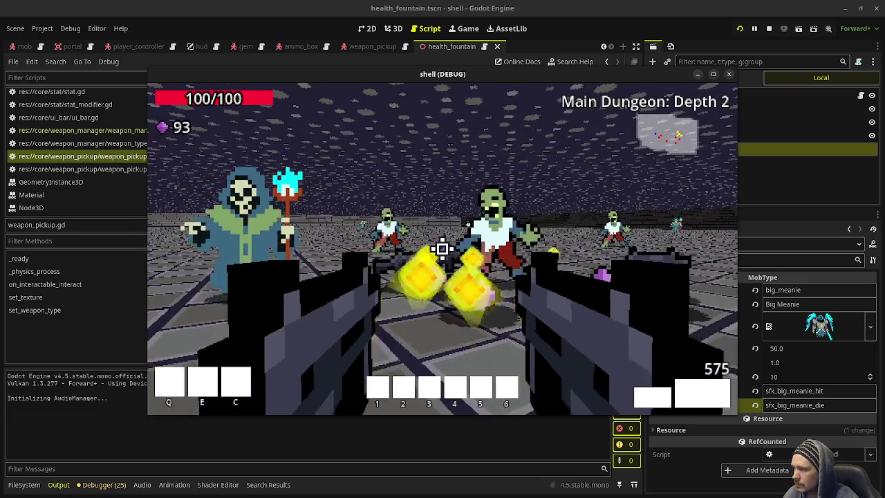
{"action": "left_click", "coordinate": [443, 248]}
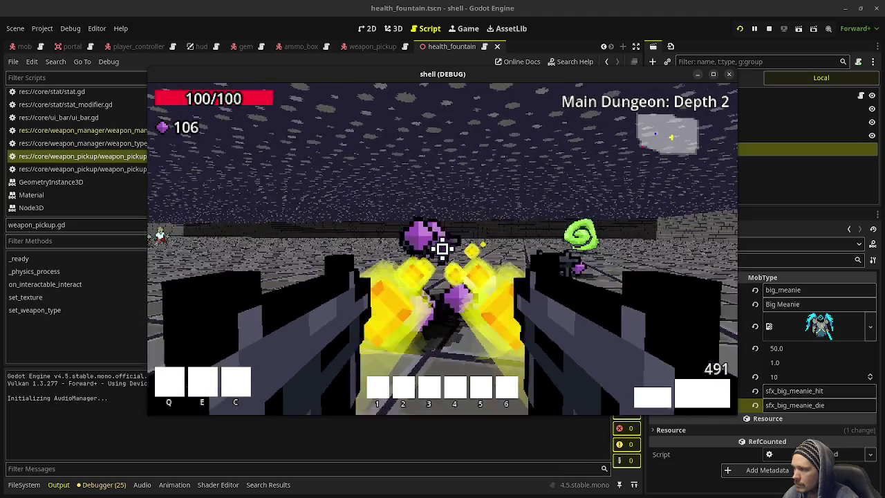
Walk past the SMG weapon pickup to the portal and purple gems, then stop the game
{"action": "key", "text": "w"}
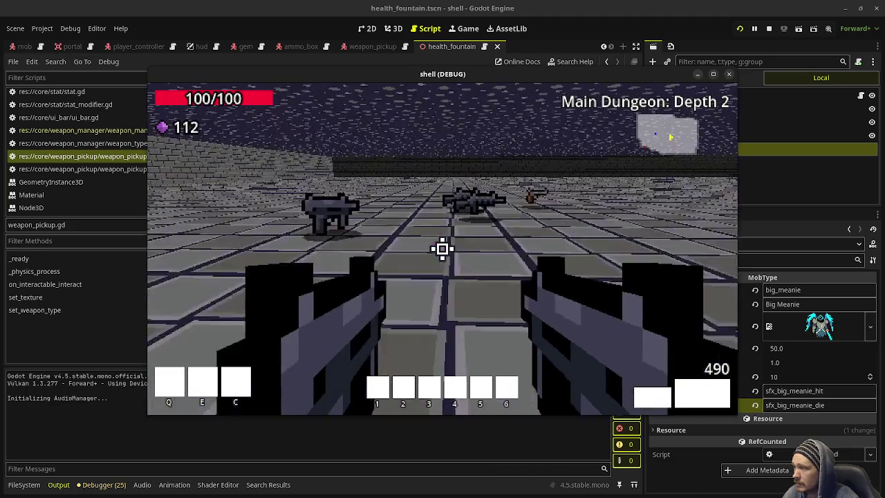
{"action": "key", "text": "w"}
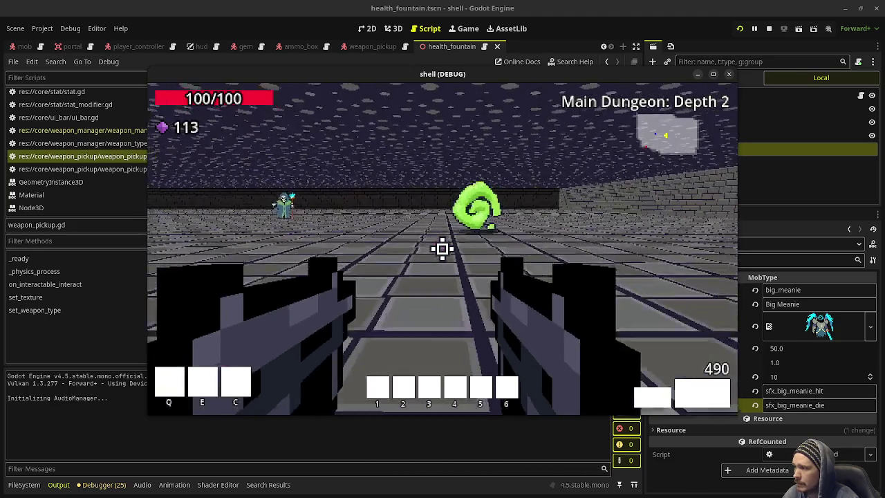
{"action": "left_click", "coordinate": [442, 248]}
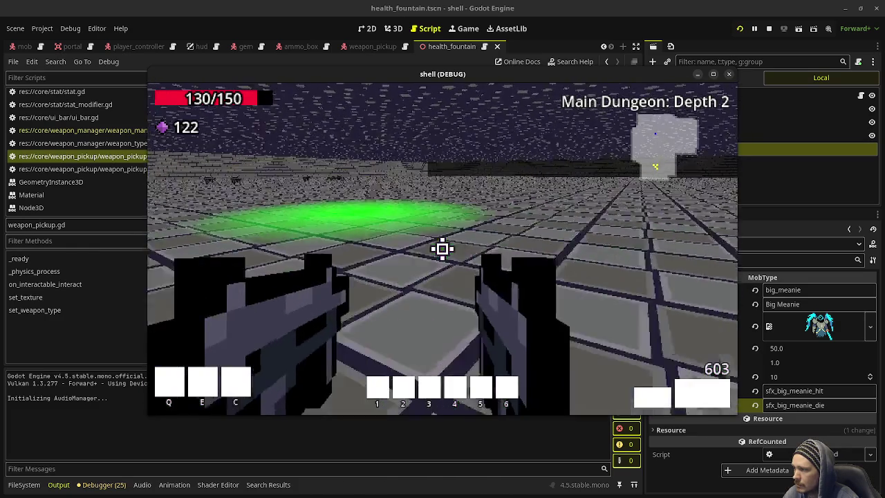
{"action": "key", "text": "w"}
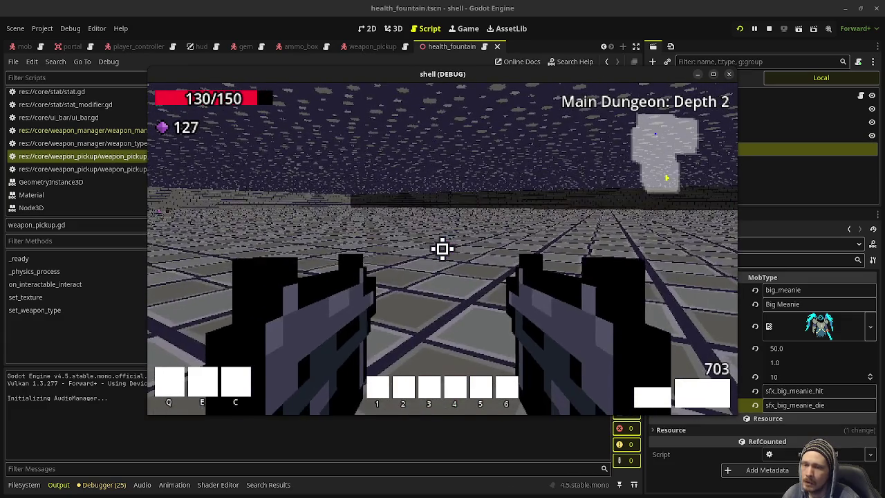
{"action": "mouse_move", "coordinate": [442, 249]}
{"action": "key", "text": "w"}
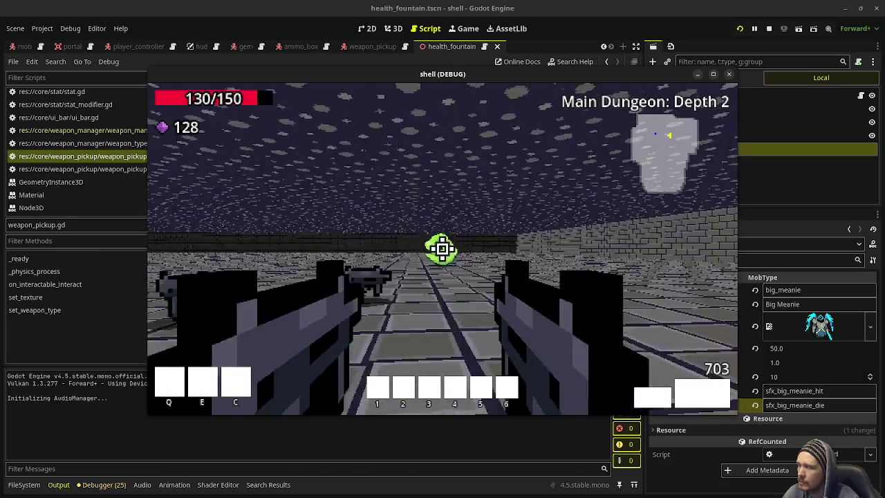
{"action": "left_click", "coordinate": [768, 28]}
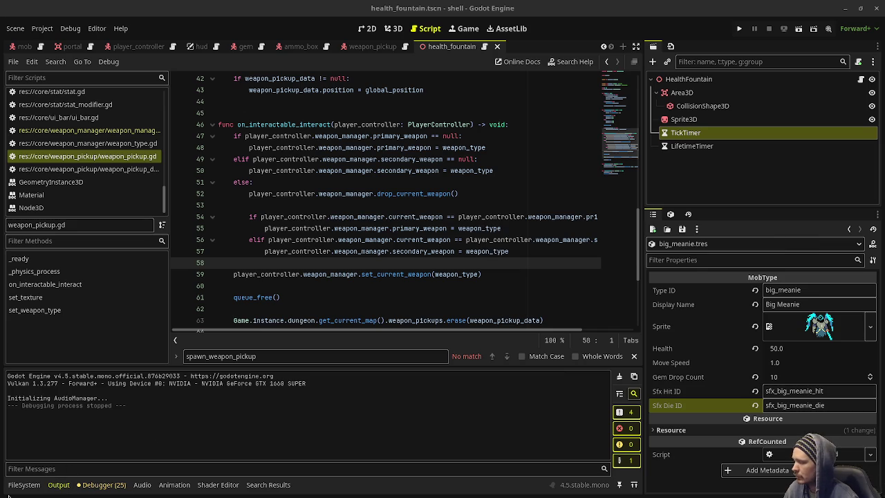
Show the FileSystem dock, scroll the project tree, and collapse the entity folder
{"action": "left_click", "coordinate": [27, 486]}
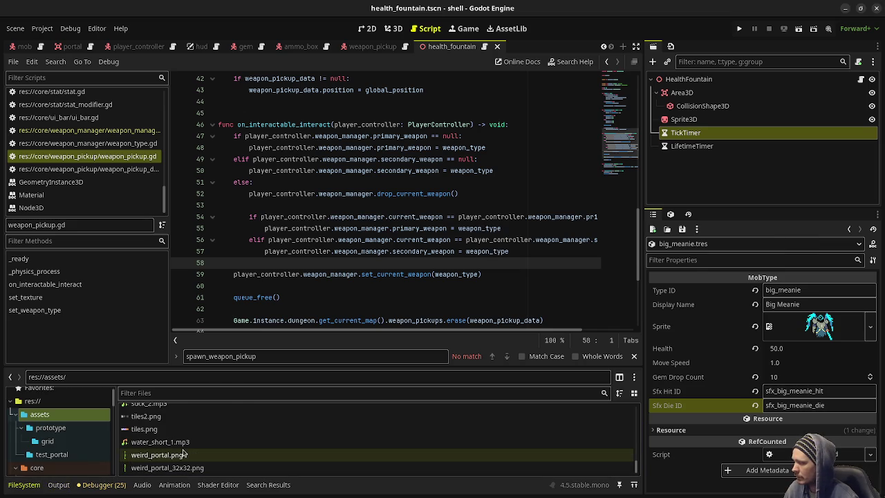
{"action": "scroll", "coordinate": [184, 453], "scroll_direction": "up", "scroll_amount": 10}
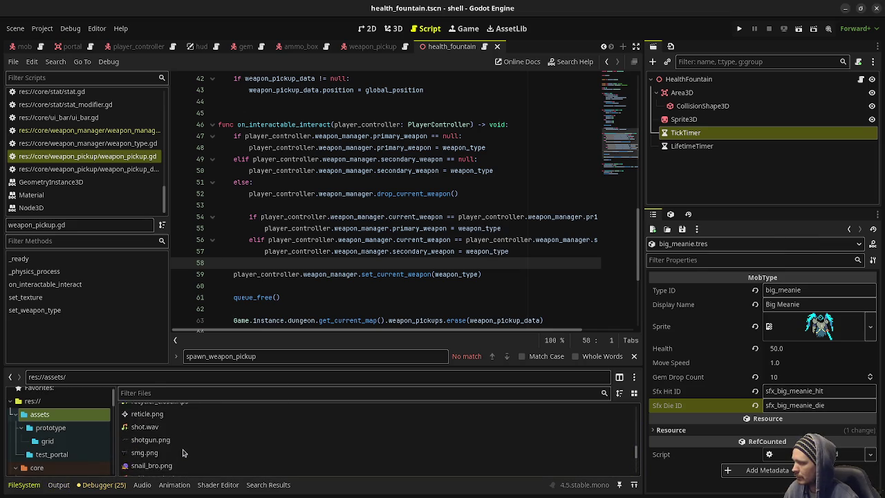
{"action": "scroll", "coordinate": [184, 453], "scroll_direction": "up", "scroll_amount": 15}
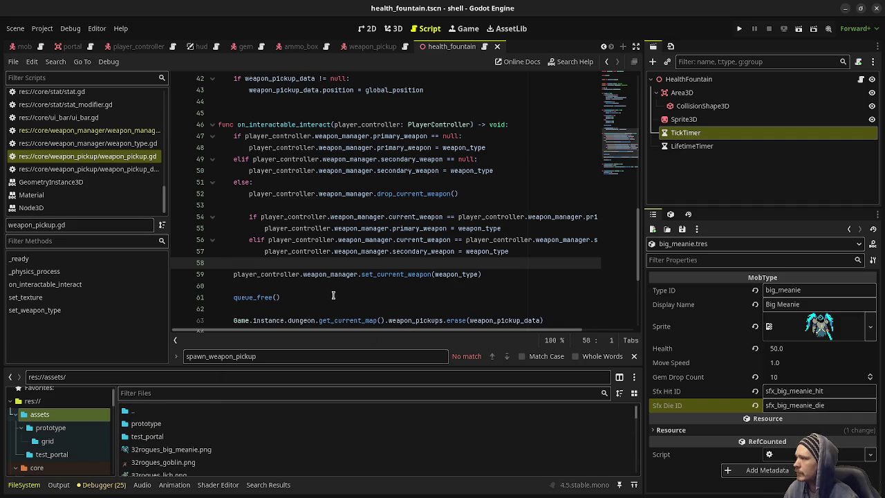
{"action": "scroll", "coordinate": [66, 423], "scroll_direction": "down", "scroll_amount": 2}
{"action": "scroll", "coordinate": [65, 423], "scroll_direction": "down", "scroll_amount": 10}
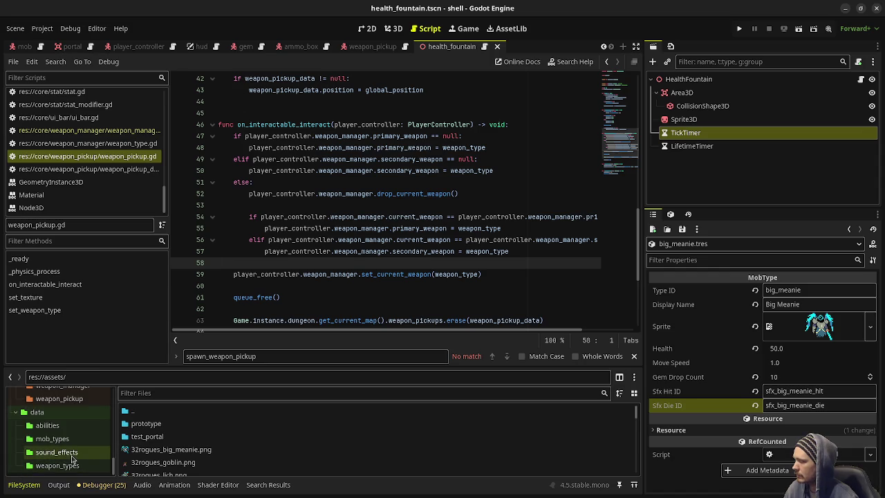
{"action": "scroll", "coordinate": [74, 458], "scroll_direction": "up", "scroll_amount": 3}
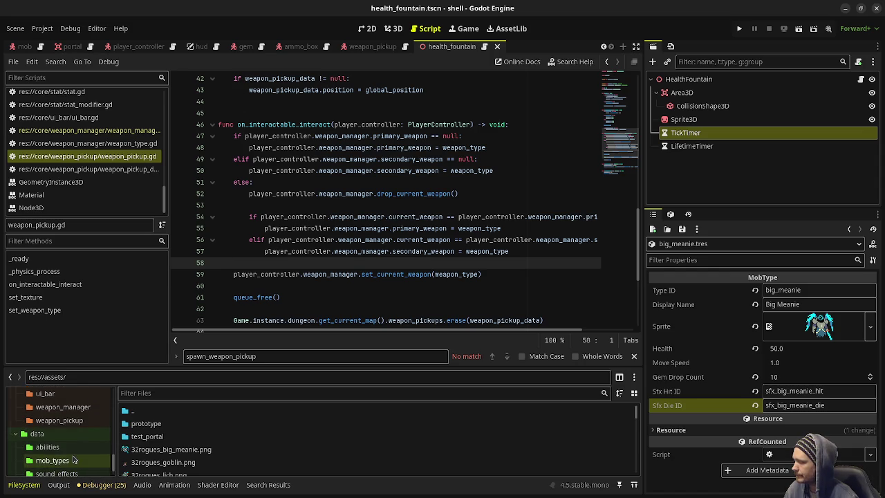
{"action": "scroll", "coordinate": [75, 457], "scroll_direction": "up", "scroll_amount": 10}
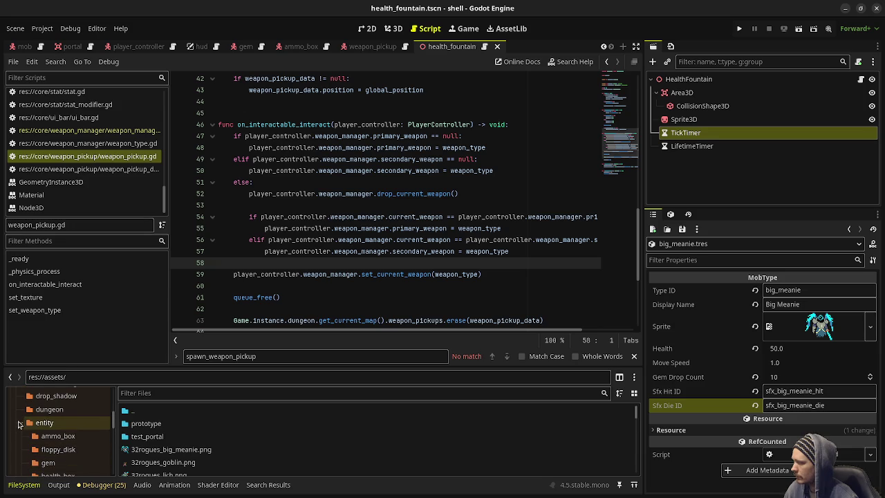
{"action": "left_click", "coordinate": [21, 423]}
{"action": "scroll", "coordinate": [60, 448], "scroll_direction": "up", "scroll_amount": 3}
{"action": "scroll", "coordinate": [60, 448], "scroll_direction": "up", "scroll_amount": 5}
{"action": "scroll", "coordinate": [61, 442], "scroll_direction": "down", "scroll_amount": 3}
{"action": "scroll", "coordinate": [220, 442], "scroll_direction": "down", "scroll_amount": 15}
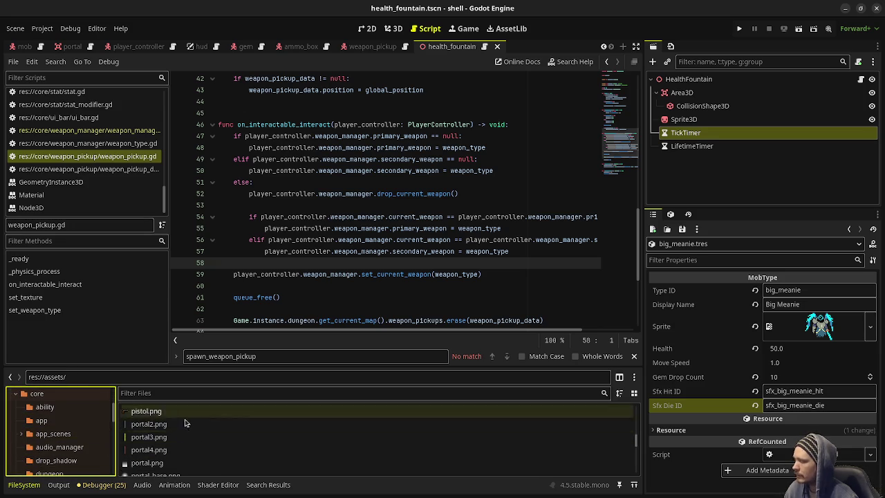
{"action": "scroll", "coordinate": [159, 460], "scroll_direction": "down", "scroll_amount": 8}
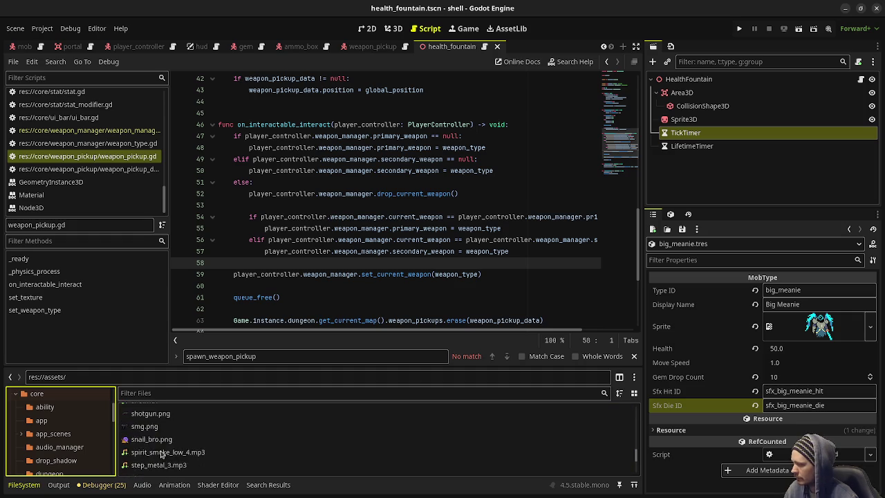
{"action": "scroll", "coordinate": [165, 456], "scroll_direction": "up", "scroll_amount": 8}
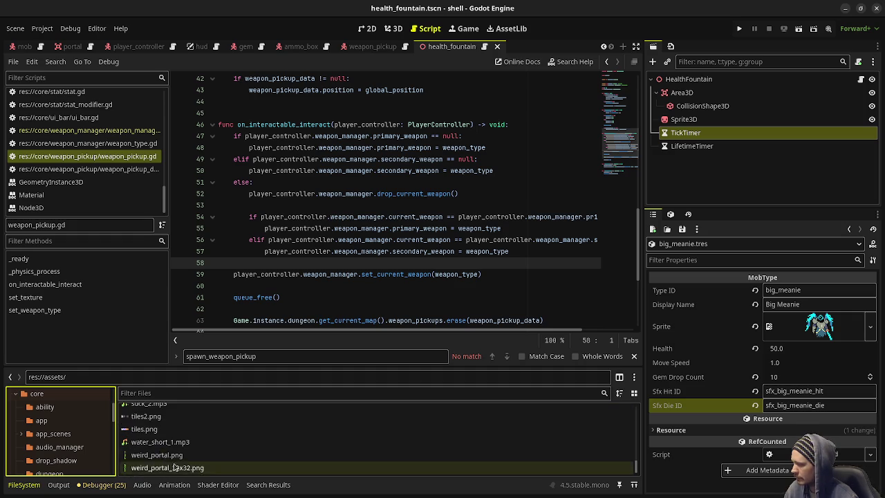
{"action": "scroll", "coordinate": [207, 458], "scroll_direction": "up", "scroll_amount": 15}
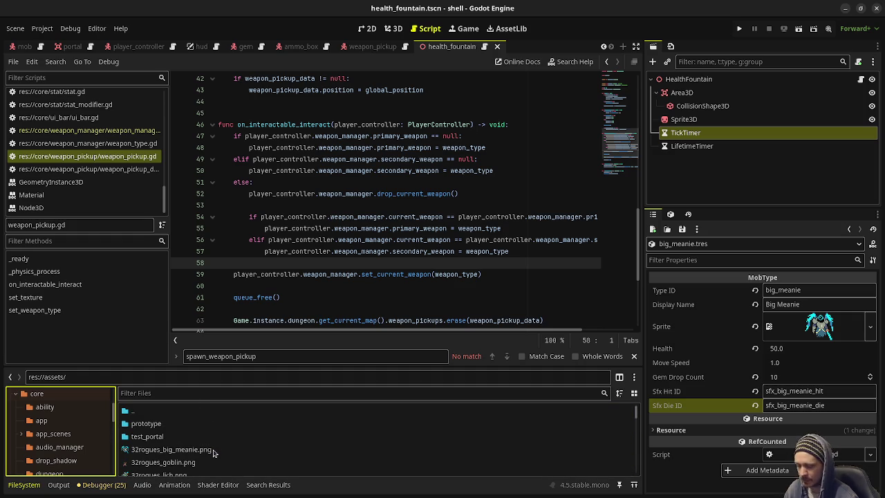
Open the core/ability folder and scroll through its files
{"action": "left_click", "coordinate": [46, 408]}
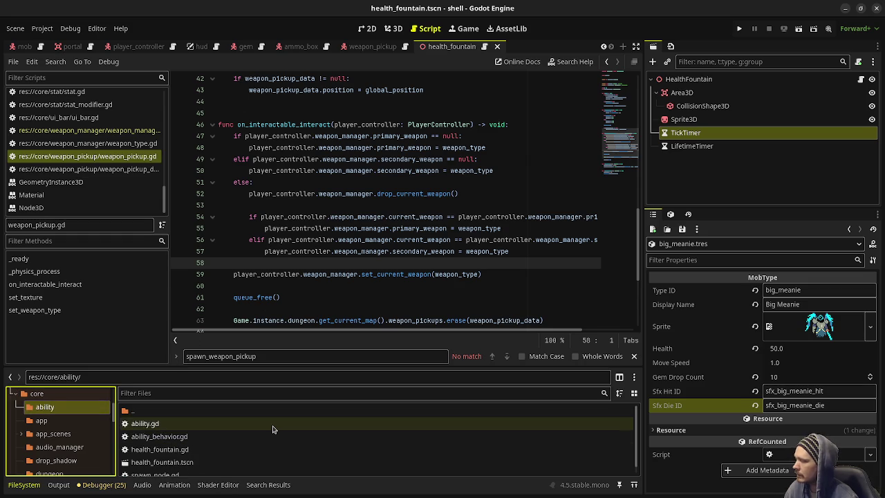
{"action": "scroll", "coordinate": [272, 429], "scroll_direction": "down", "scroll_amount": 1}
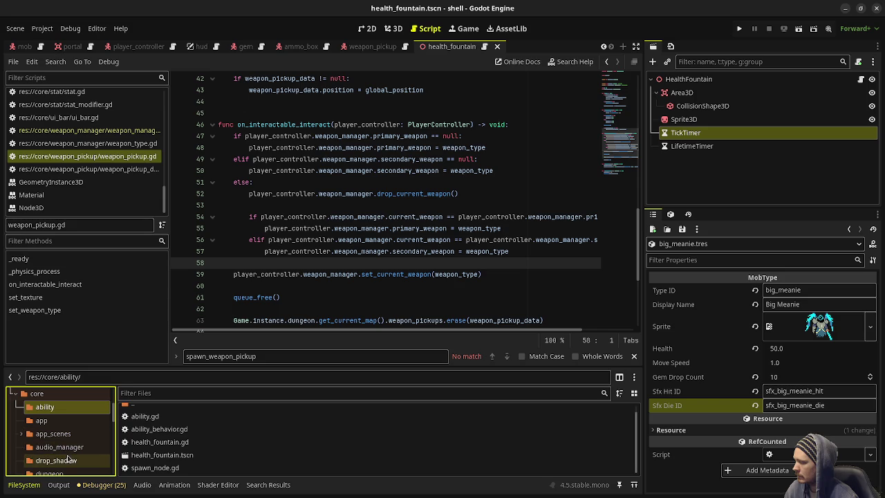
{"action": "scroll", "coordinate": [68, 458], "scroll_direction": "down", "scroll_amount": 1}
{"action": "scroll", "coordinate": [68, 458], "scroll_direction": "down", "scroll_amount": 5}
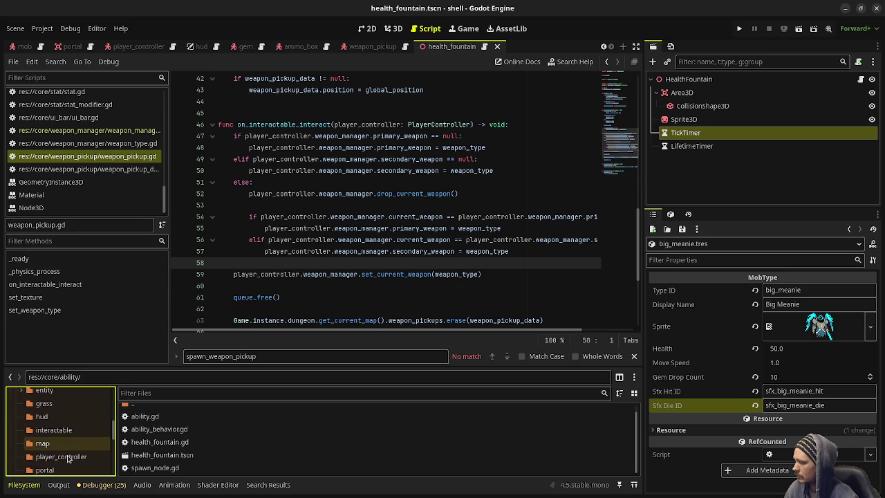
{"action": "scroll", "coordinate": [68, 458], "scroll_direction": "down", "scroll_amount": 8}
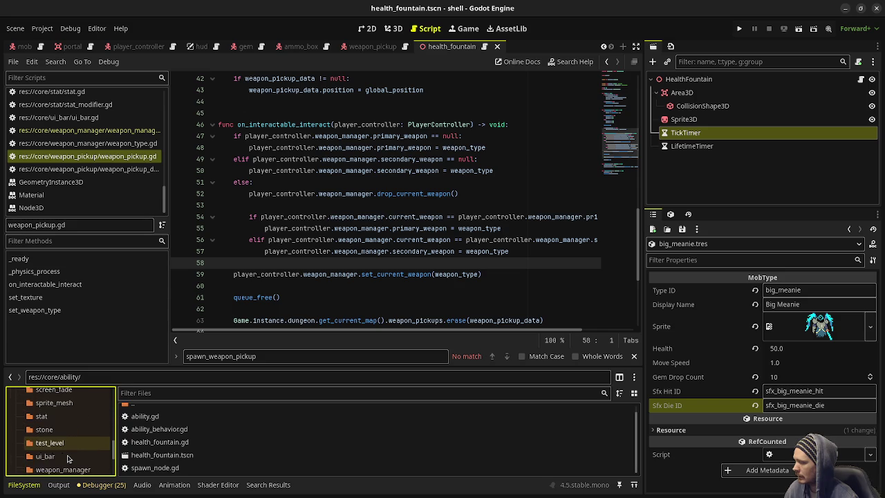
{"action": "scroll", "coordinate": [68, 458], "scroll_direction": "down", "scroll_amount": 2}
{"action": "scroll", "coordinate": [68, 458], "scroll_direction": "down", "scroll_amount": 2}
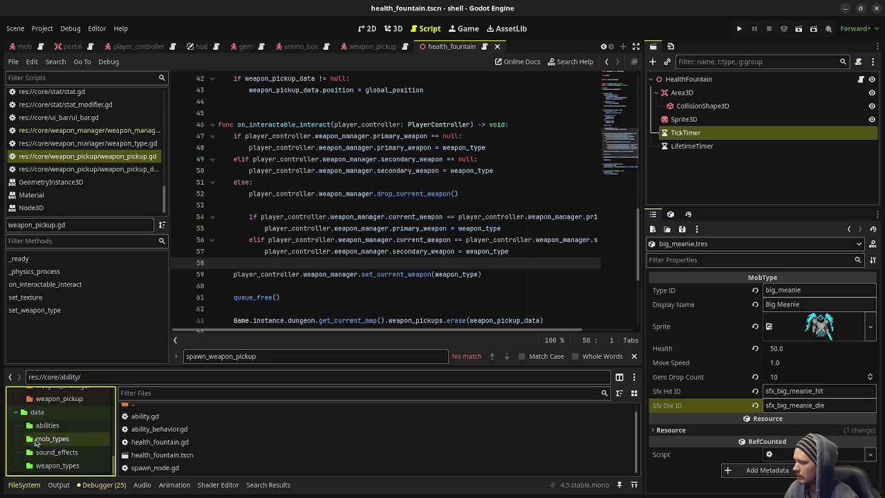
{"action": "scroll", "coordinate": [51, 451], "scroll_direction": "up", "scroll_amount": 5}
{"action": "scroll", "coordinate": [50, 450], "scroll_direction": "up", "scroll_amount": 10}
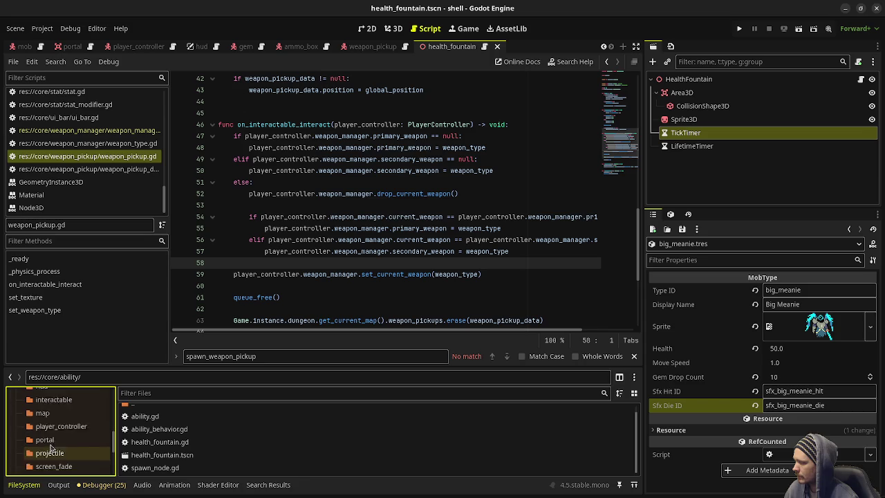
Collapse the tree to assets, core and data, select res://, and expand core
{"action": "left_click", "coordinate": [15, 427]}
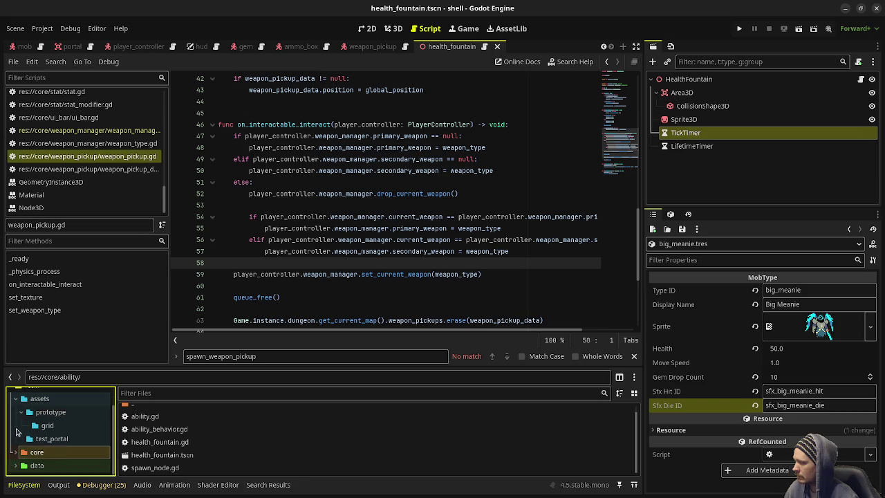
{"action": "left_click", "coordinate": [19, 432]}
{"action": "left_click", "coordinate": [16, 421]}
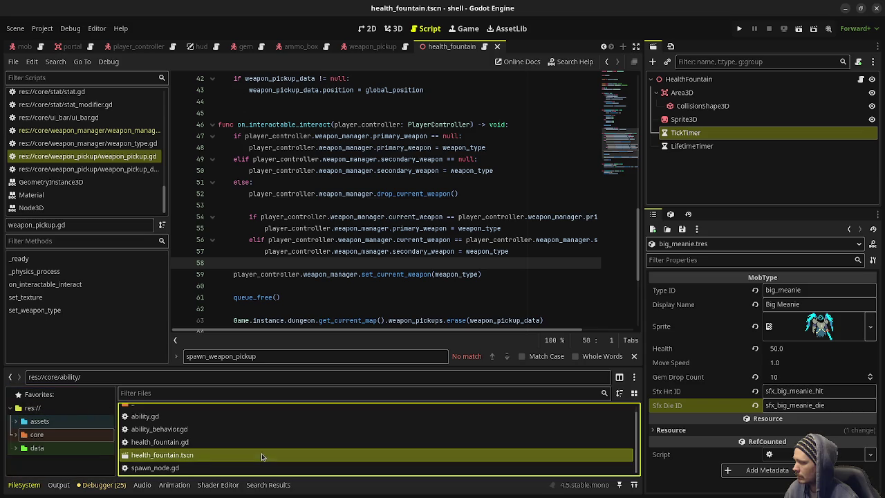
{"action": "left_click", "coordinate": [86, 463]}
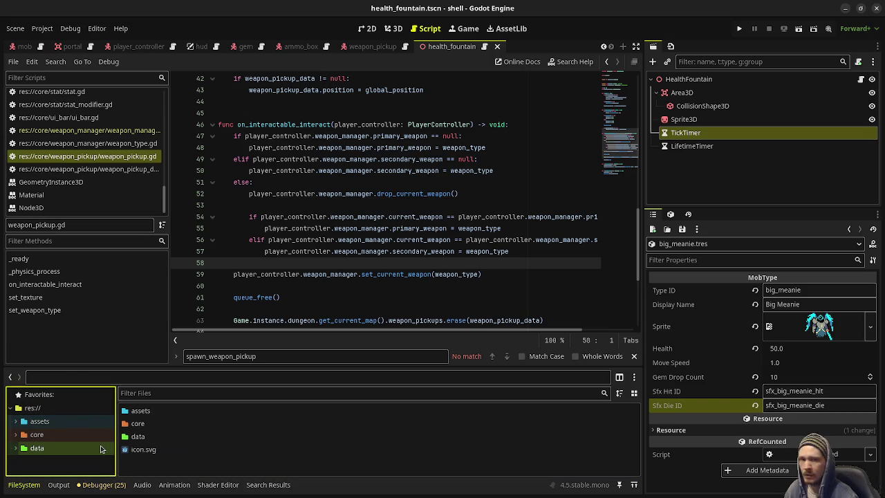
{"action": "left_click", "coordinate": [15, 437]}
Collapse the core folder again and switch to the web browser
{"action": "left_click", "coordinate": [15, 438]}
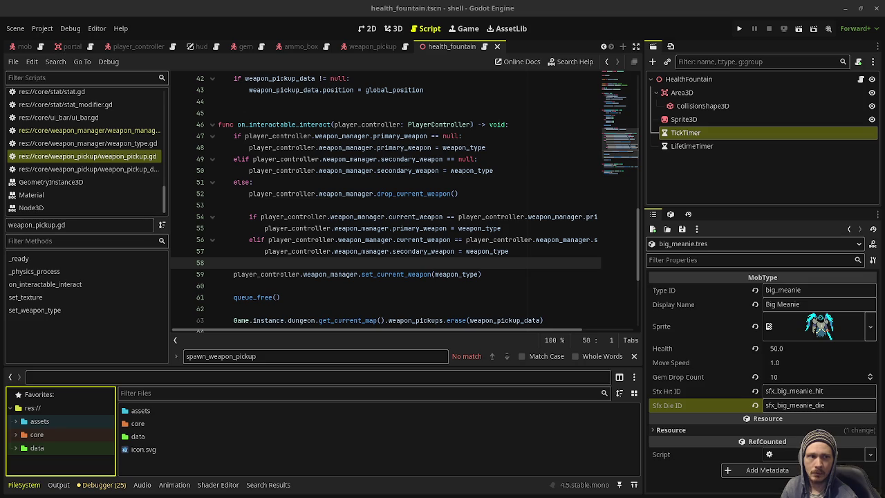
{"action": "key", "text": "alt+Tab"}
{"action": "mouse_move", "coordinate": [264, 268]}
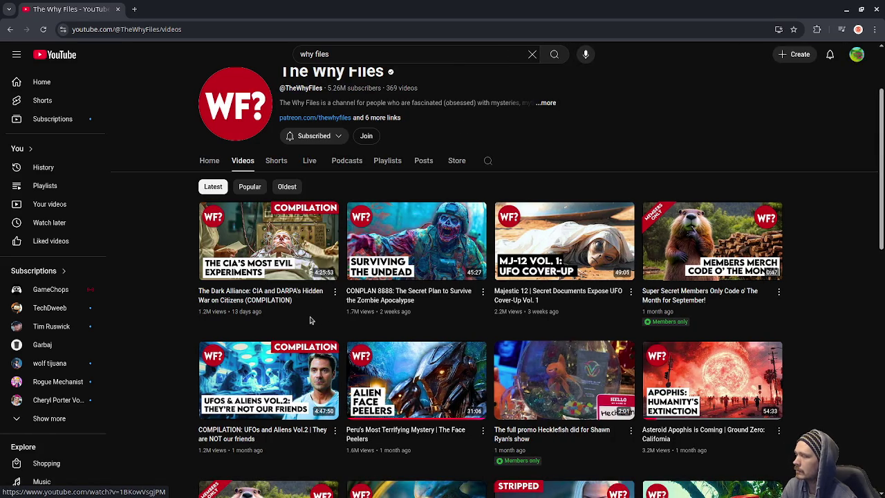
Close The Why Files YouTube tab, leaving the SpeedWeed Wikipedia article showing
{"action": "mouse_move", "coordinate": [382, 305]}
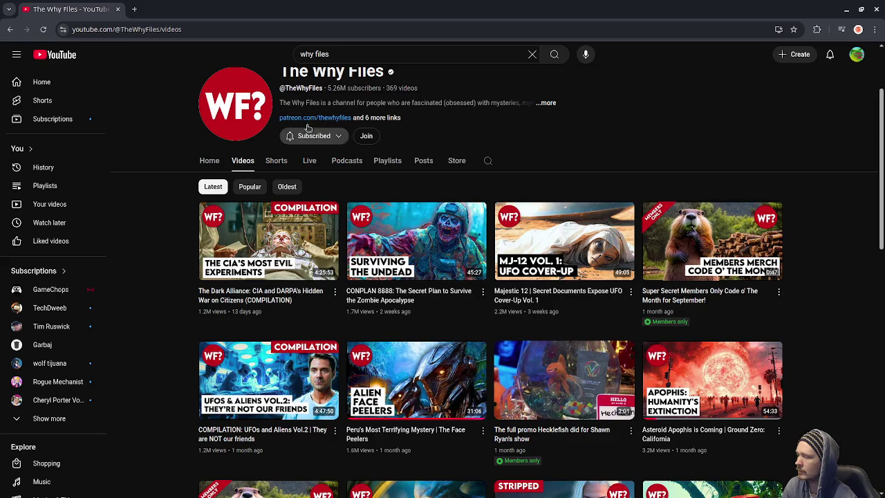
{"action": "left_click", "coordinate": [119, 10]}
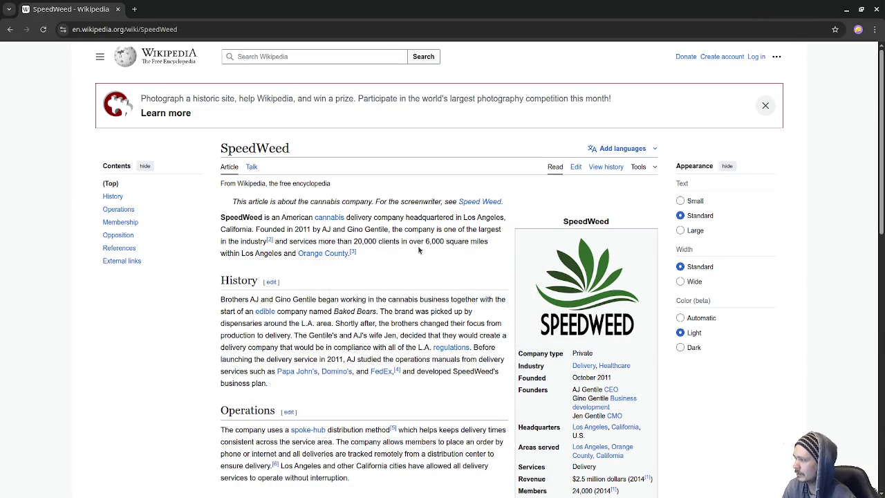
Scroll the SpeedWeed article and select a founder's name in the infobox
{"action": "scroll", "coordinate": [397, 287], "scroll_direction": "down", "scroll_amount": 2}
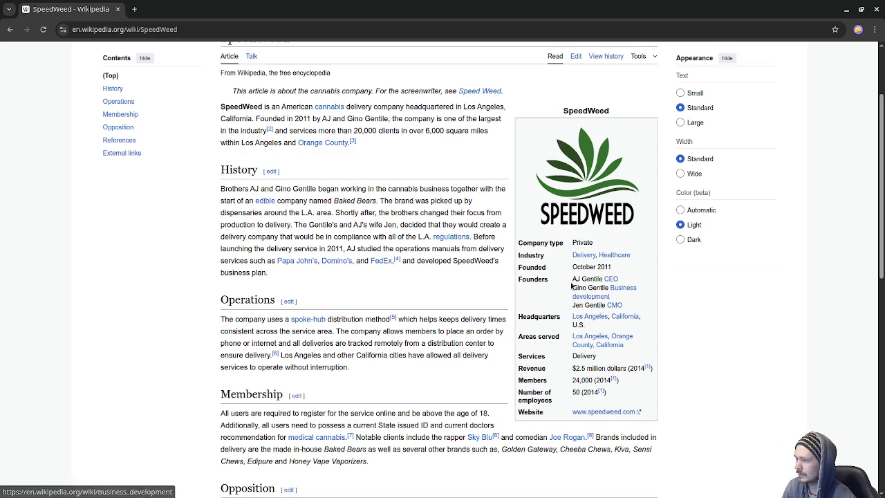
{"action": "mouse_move", "coordinate": [573, 279]}
{"action": "left_mouse_down"}
{"action": "mouse_move", "coordinate": [592, 279]}
{"action": "mouse_move", "coordinate": [576, 288]}
{"action": "left_mouse_up"}
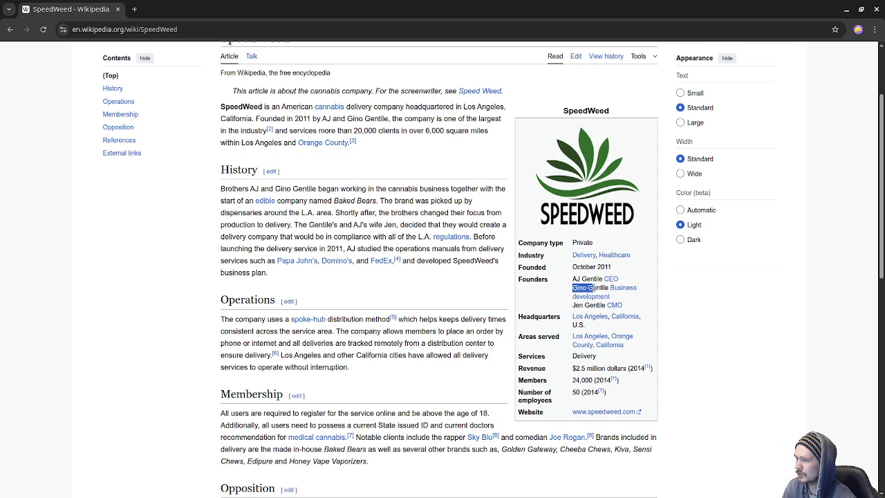
{"action": "mouse_move", "coordinate": [615, 316]}
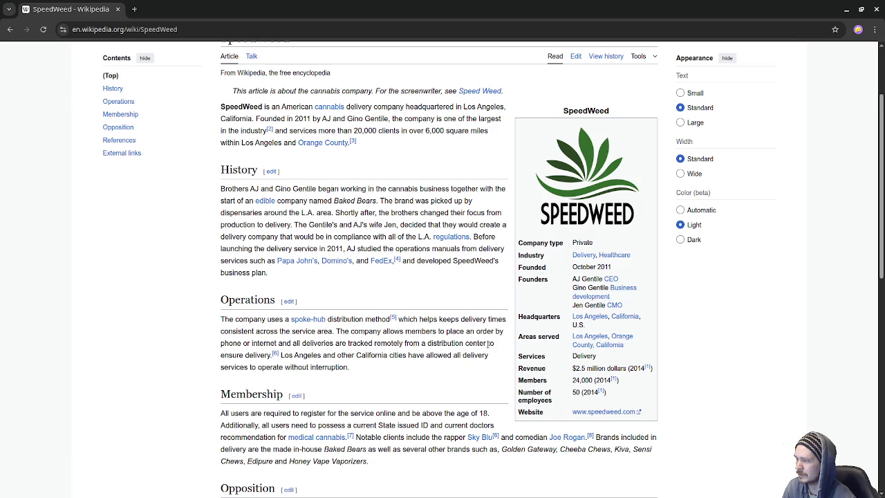
Scroll down to the external links and follow one to SpeedWeed's X profile
{"action": "scroll", "coordinate": [447, 358], "scroll_direction": "down", "scroll_amount": 2}
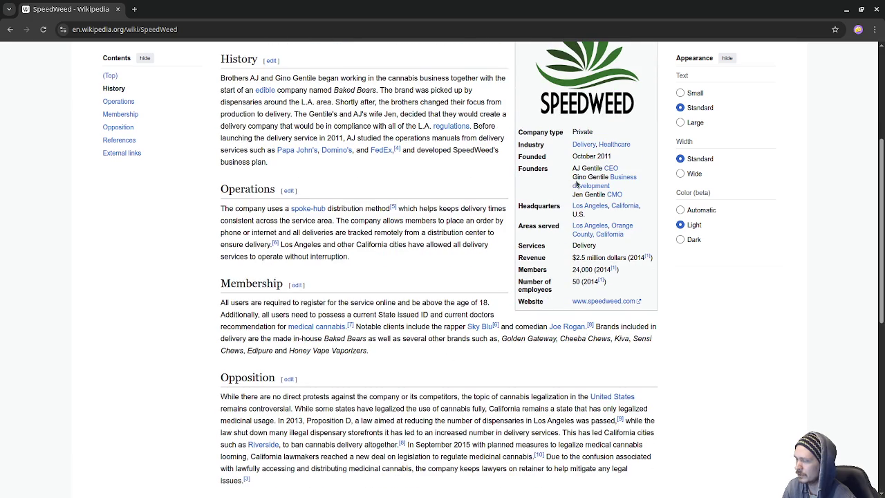
{"action": "scroll", "coordinate": [484, 331], "scroll_direction": "down", "scroll_amount": 3}
{"action": "scroll", "coordinate": [482, 340], "scroll_direction": "down", "scroll_amount": 4}
{"action": "scroll", "coordinate": [486, 333], "scroll_direction": "up", "scroll_amount": 9}
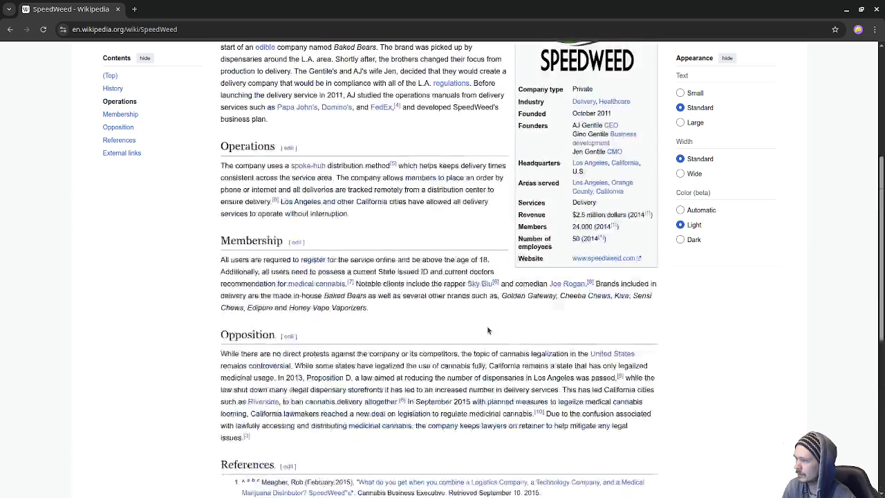
{"action": "scroll", "coordinate": [488, 331], "scroll_direction": "down", "scroll_amount": 9}
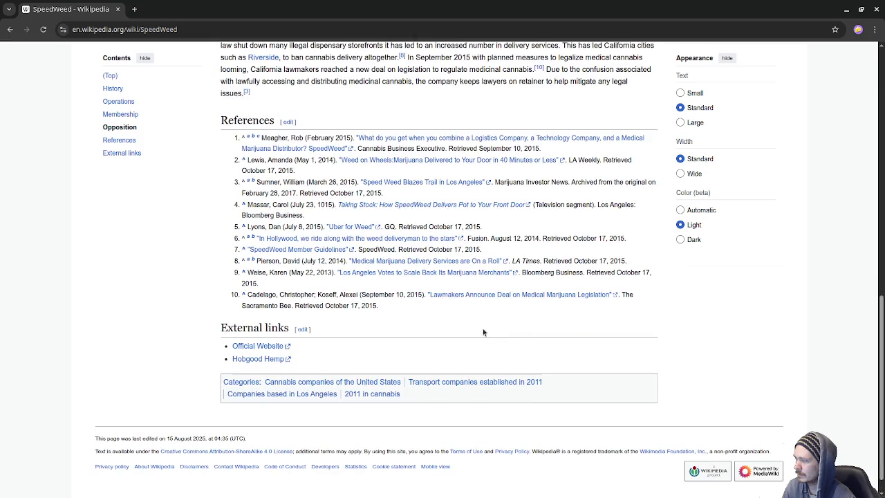
{"action": "left_click", "coordinate": [261, 359]}
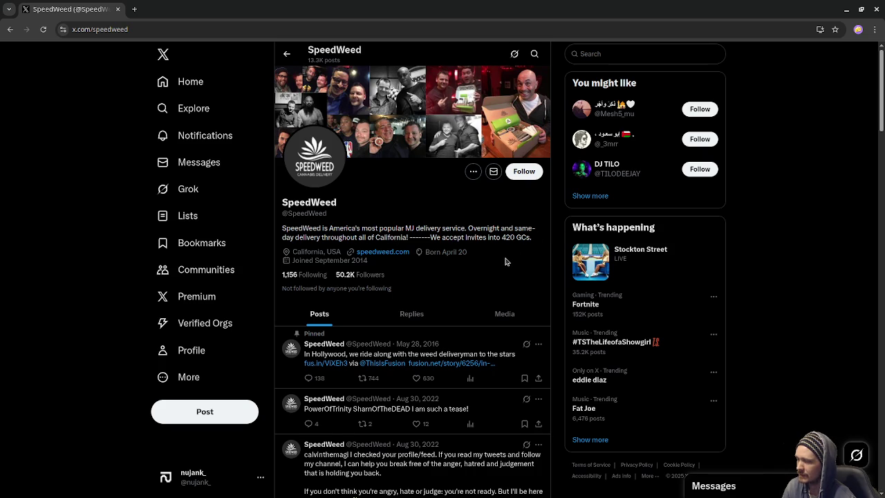
Scroll through the SpeedWeed timeline's posts on x.com/speedweed
{"action": "scroll", "coordinate": [505, 262], "scroll_direction": "down", "scroll_amount": 5}
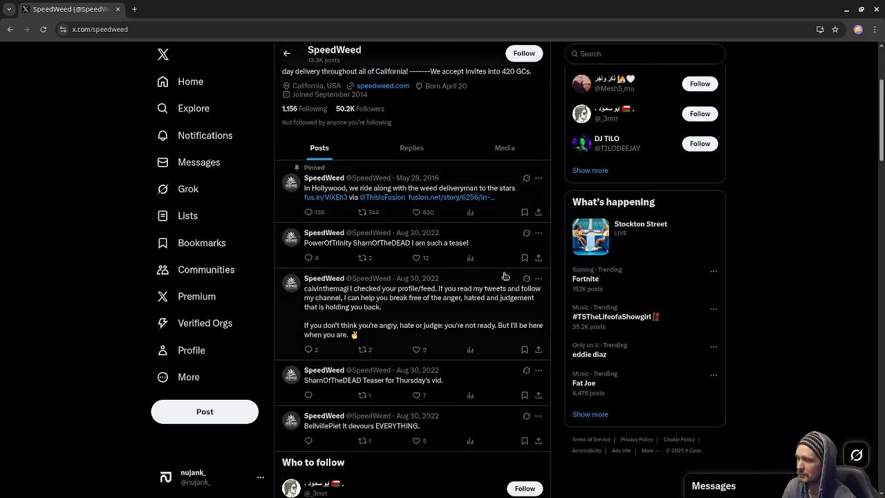
{"action": "scroll", "coordinate": [366, 111], "scroll_direction": "up", "scroll_amount": 5}
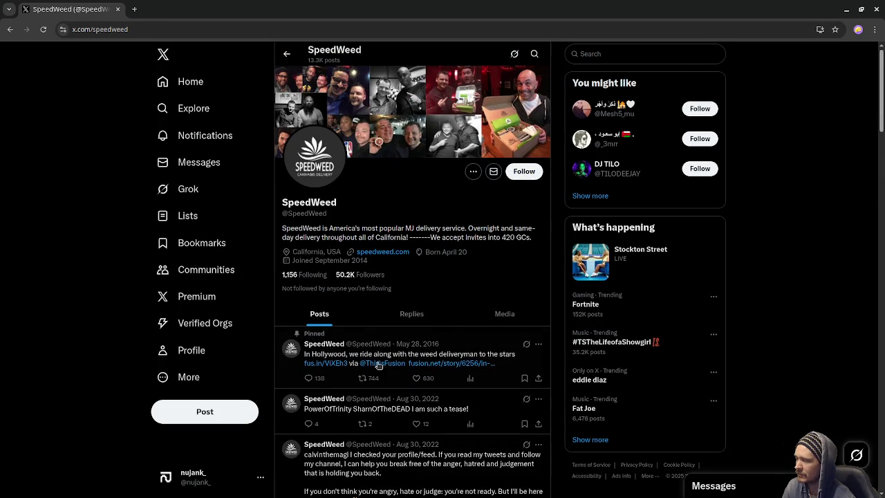
{"action": "scroll", "coordinate": [377, 365], "scroll_direction": "down", "scroll_amount": 2}
{"action": "scroll", "coordinate": [379, 368], "scroll_direction": "down", "scroll_amount": 6}
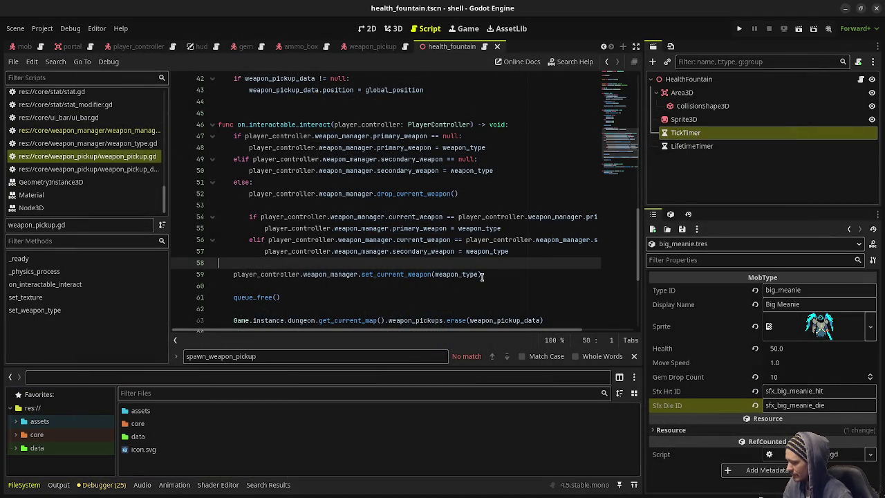
Run the project and walk forward into Main Dungeon: Depth 1
{"action": "left_click", "coordinate": [739, 28]}
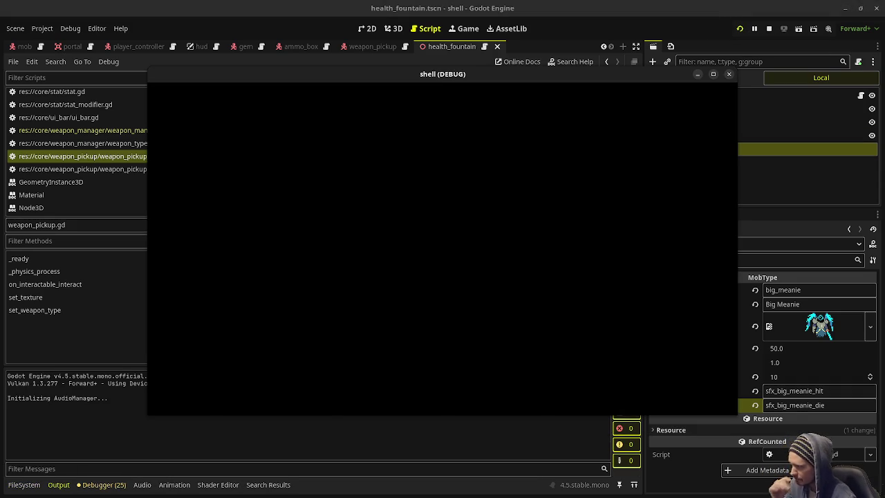
{"action": "key", "text": "w"}
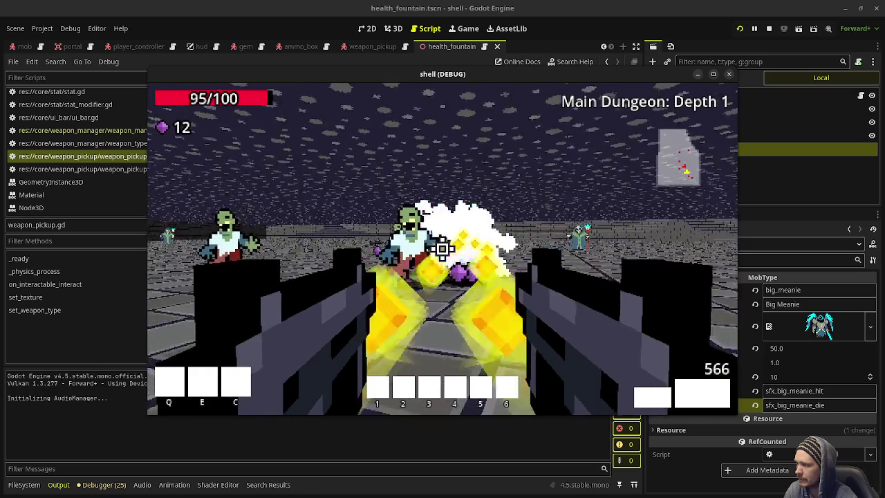
Shoot the Big Meanie, collect the purple gems, stop the game, and switch to the browser
{"action": "left_click", "coordinate": [443, 249]}
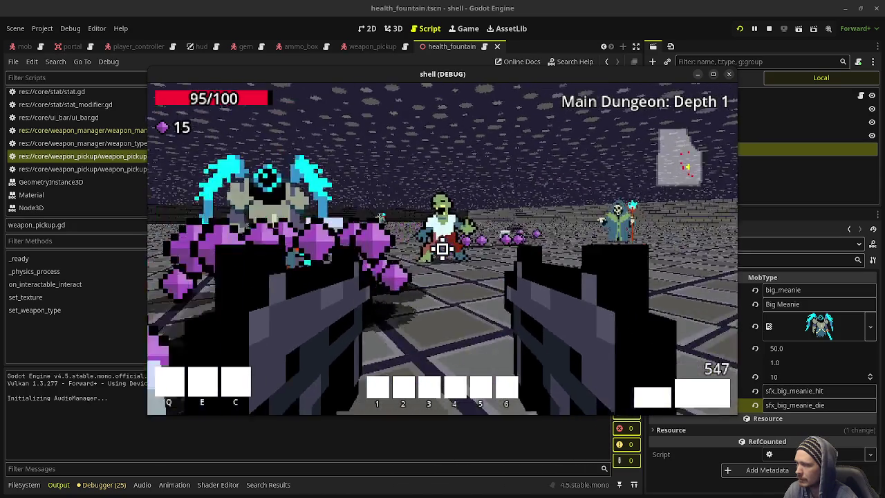
{"action": "left_click", "coordinate": [442, 249]}
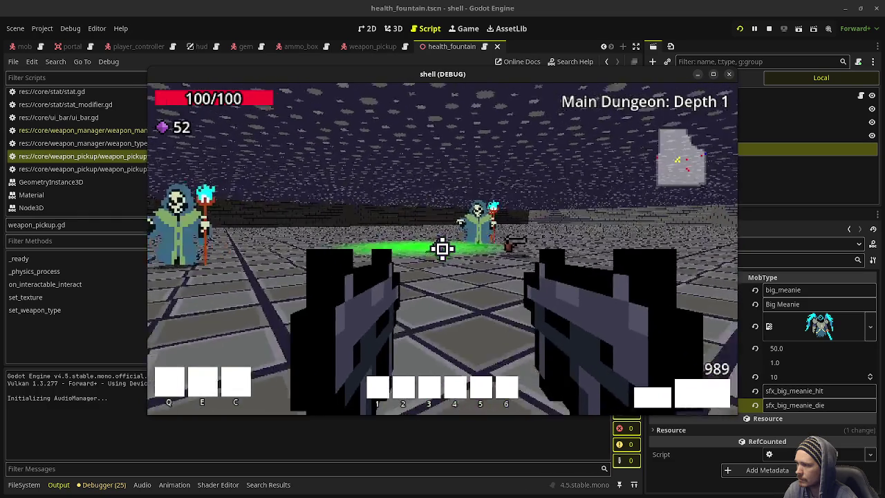
{"action": "left_click", "coordinate": [443, 249]}
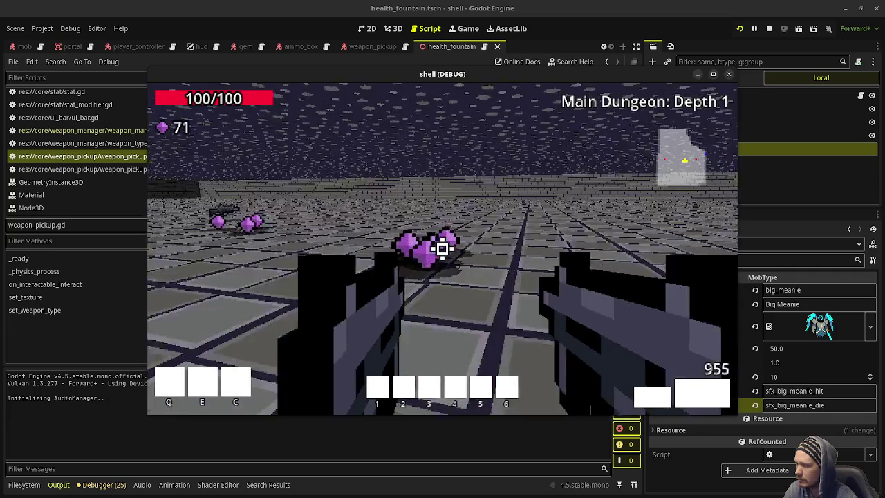
{"action": "key", "text": "w"}
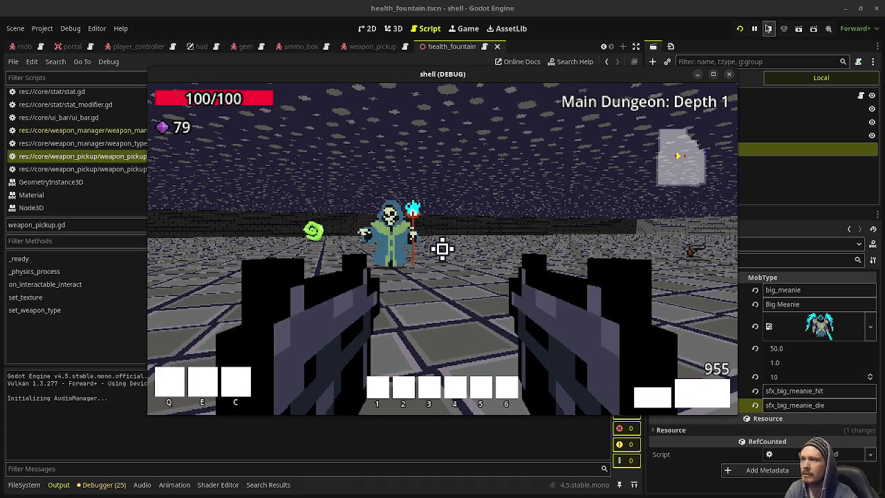
{"action": "left_click", "coordinate": [769, 29]}
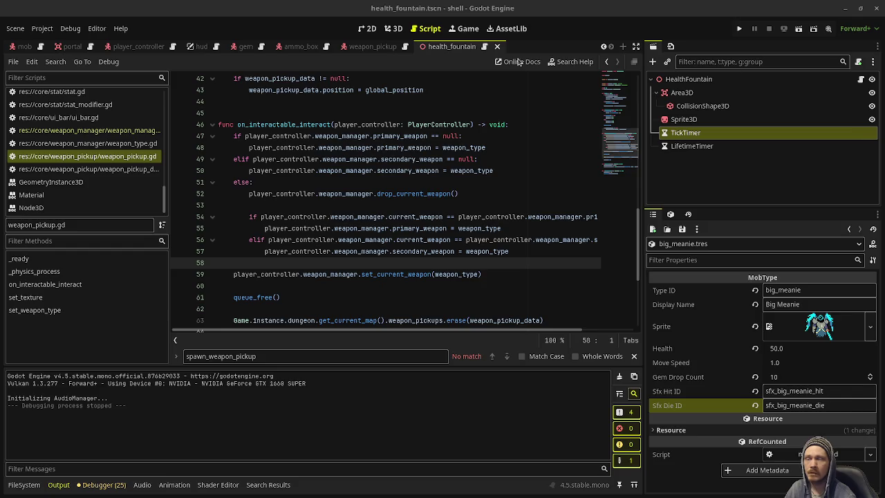
{"action": "key", "text": "alt+Tab"}
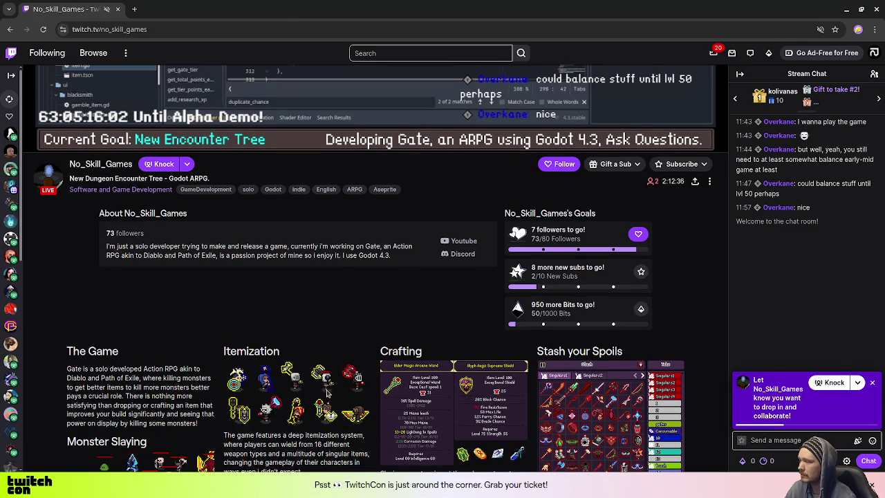
Scroll through the Twitch channel's About sections describing the Gate ARPG, then back up to the stream
{"action": "scroll", "coordinate": [315, 374], "scroll_direction": "down", "scroll_amount": 5}
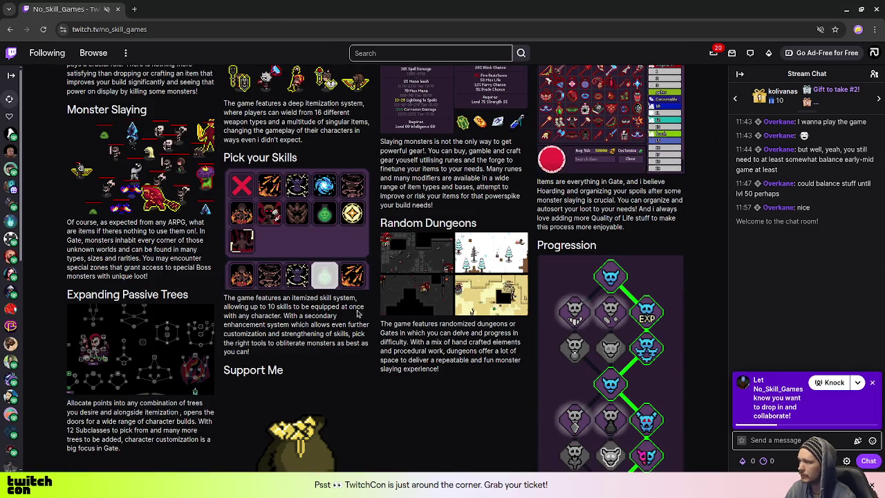
{"action": "scroll", "coordinate": [277, 242], "scroll_direction": "up", "scroll_amount": 1}
{"action": "scroll", "coordinate": [142, 266], "scroll_direction": "up", "scroll_amount": 6}
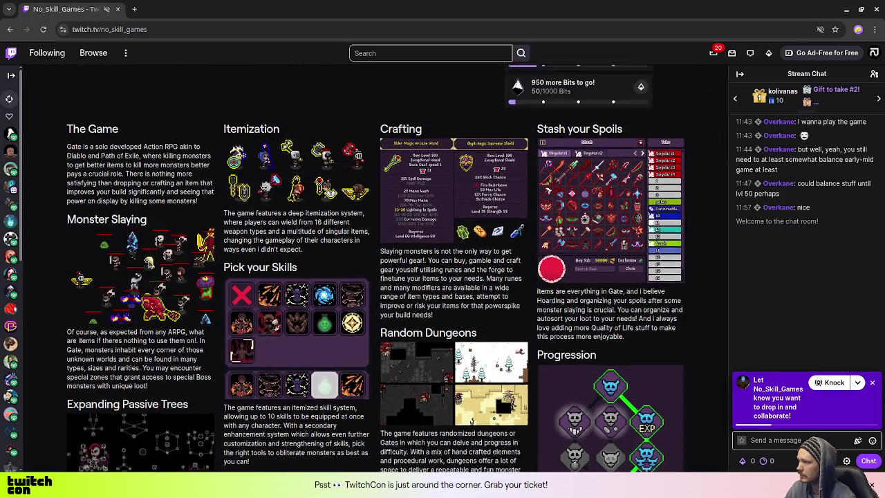
{"action": "scroll", "coordinate": [279, 288], "scroll_direction": "down", "scroll_amount": 8}
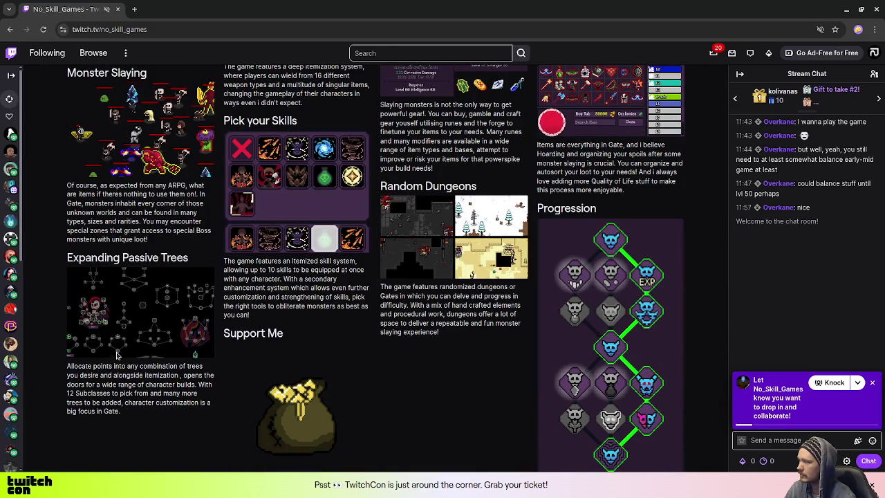
{"action": "scroll", "coordinate": [111, 401], "scroll_direction": "down", "scroll_amount": 2}
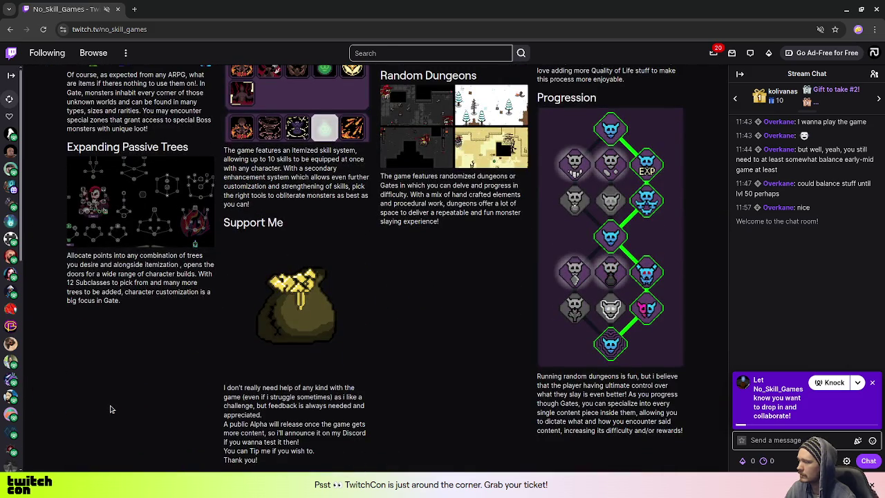
{"action": "scroll", "coordinate": [111, 408], "scroll_direction": "up", "scroll_amount": 10}
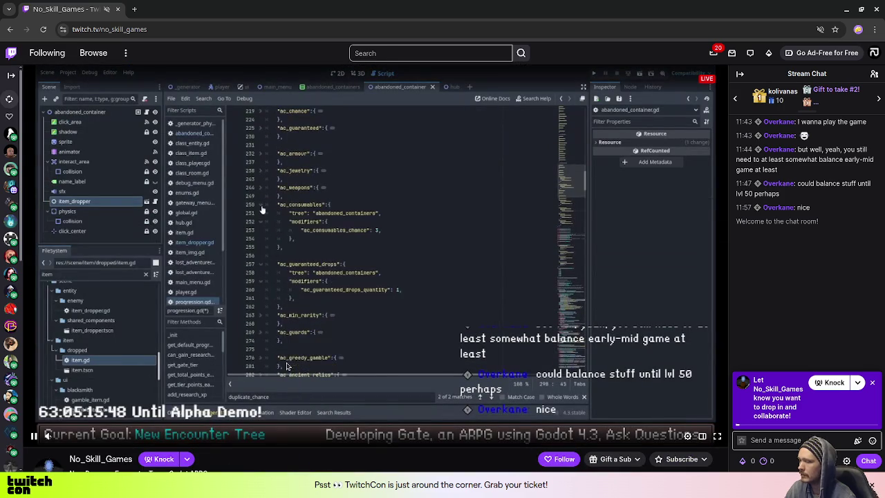